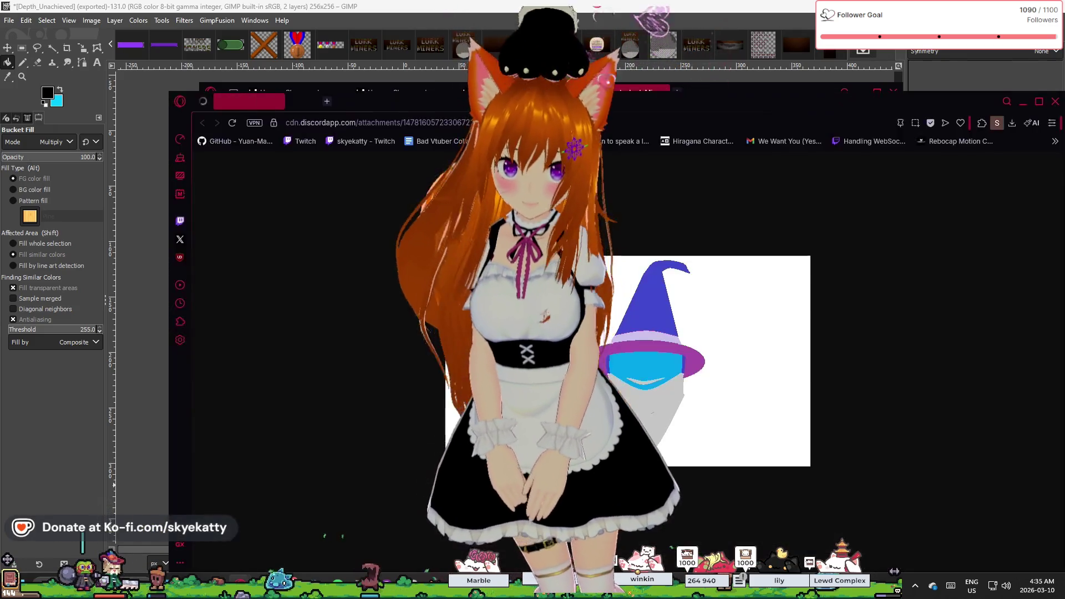
Move the browser window up and left so the whole wizard-hat logo image is visible.
drag(651, 109, 516, 37)
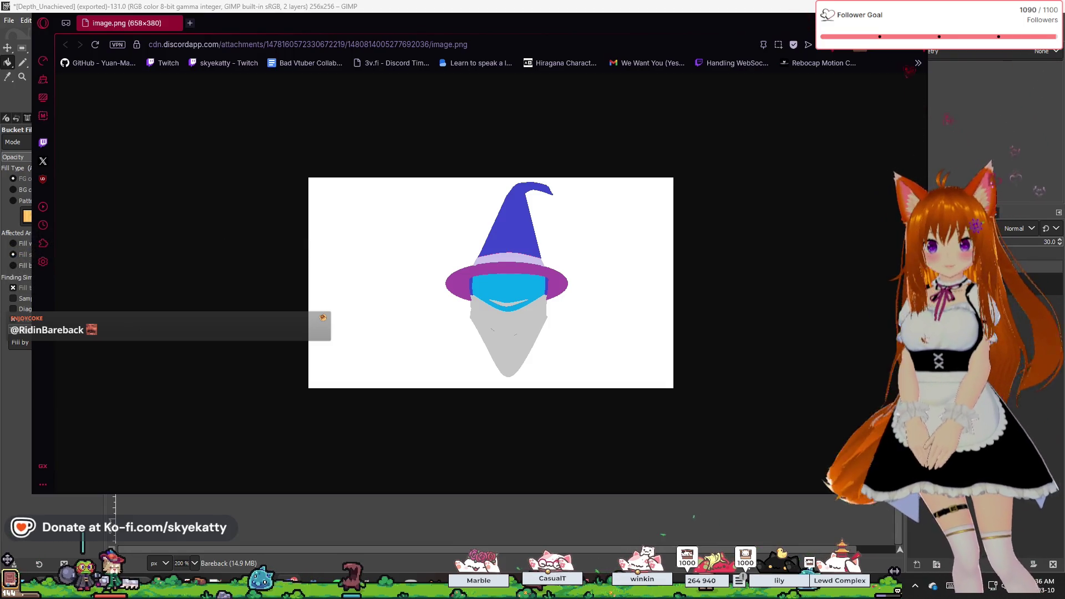
Close the wizard-hat image and add a blank achievement row below DEPTH_250.
key(ctrl+w)
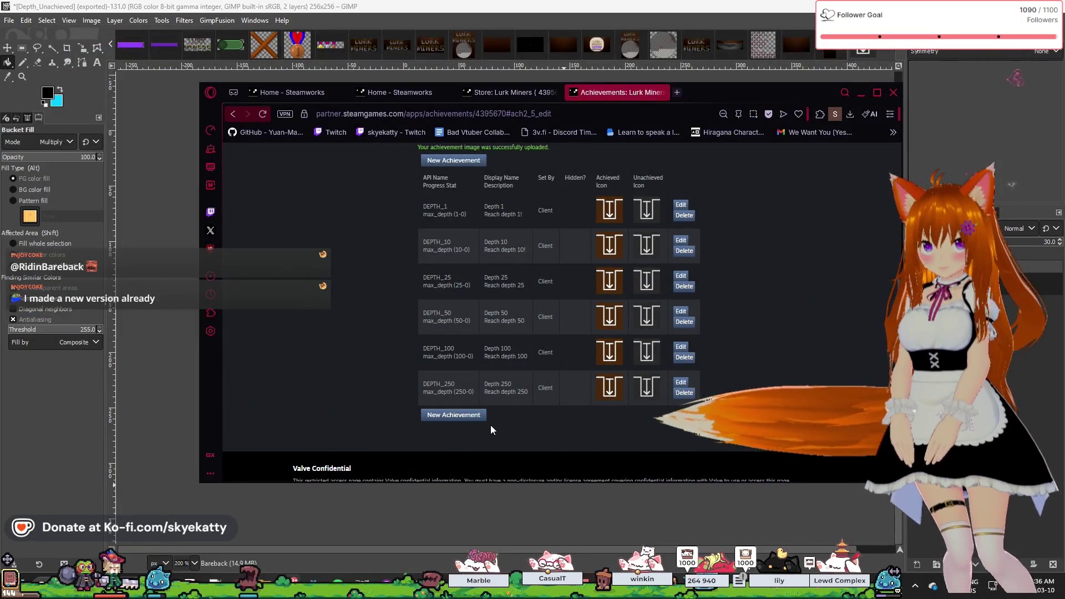
scroll(490, 425, down, 2)
scroll(491, 425, up, 5)
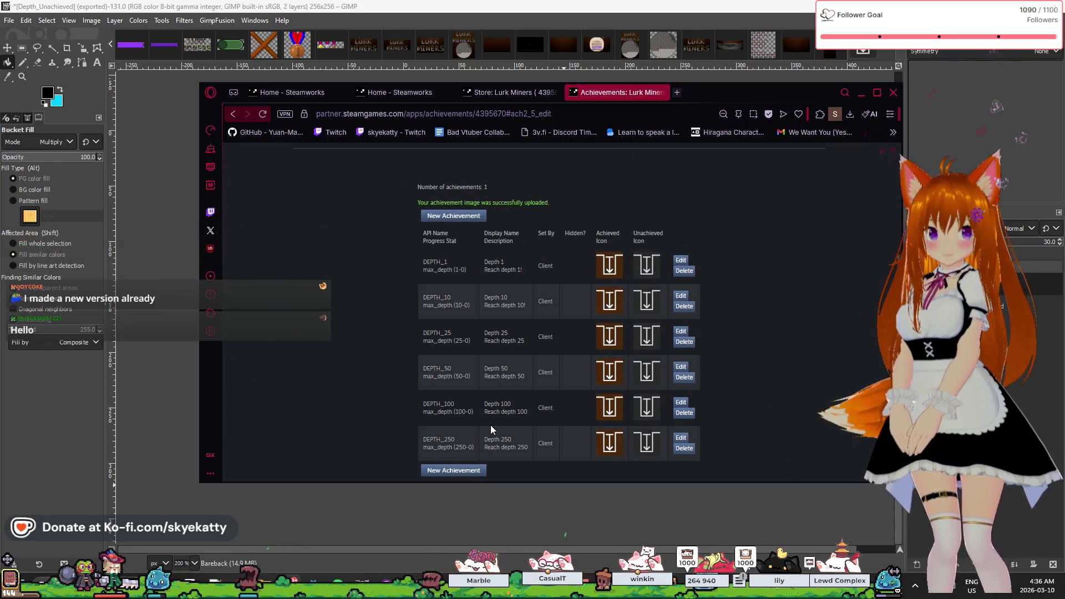
scroll(490, 425, down, 1)
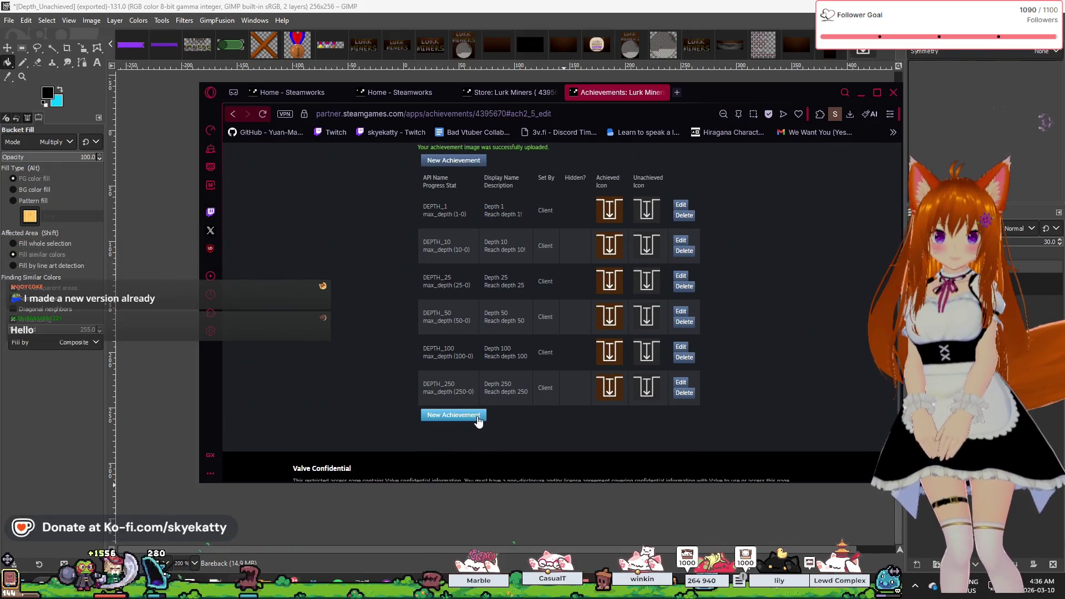
click(479, 417)
scroll(493, 406, down, 2)
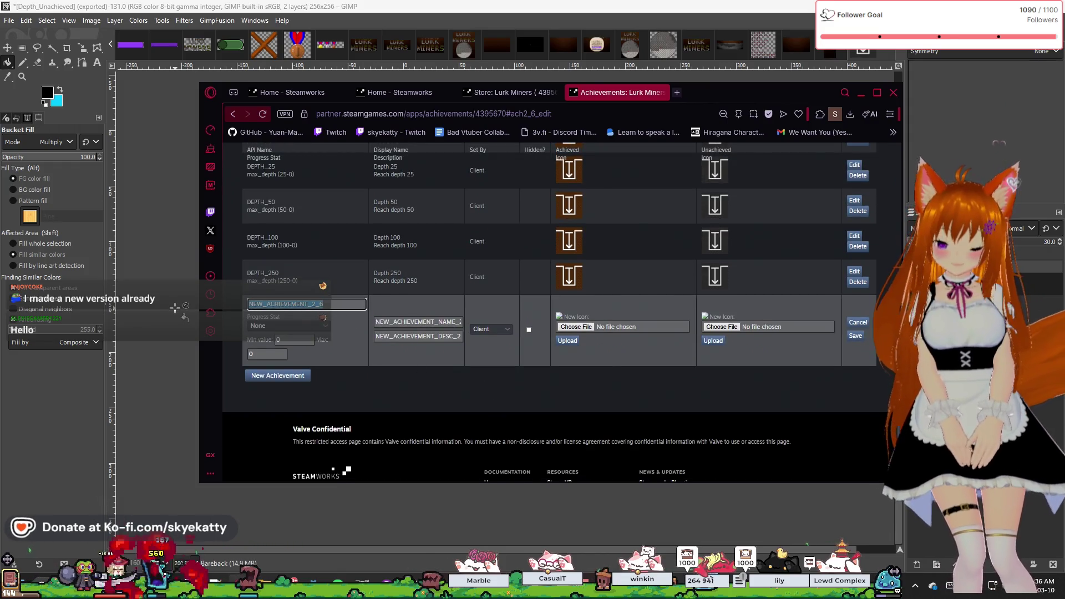
Make the new achievement track the max_depth stat with a minimum value of 500.
text(500)
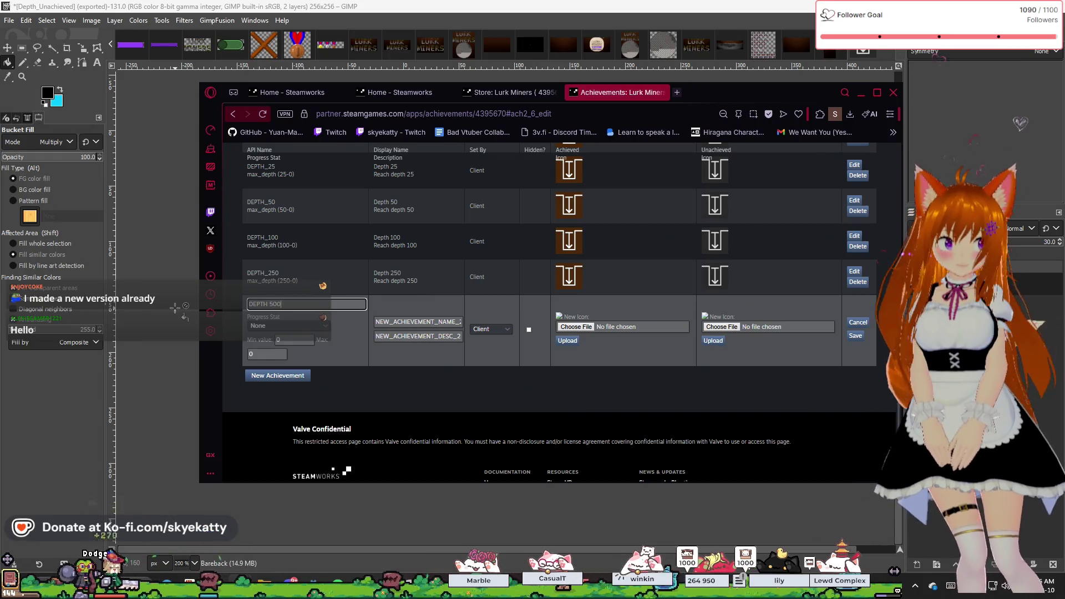
click(312, 328)
click(301, 348)
key(Tab)
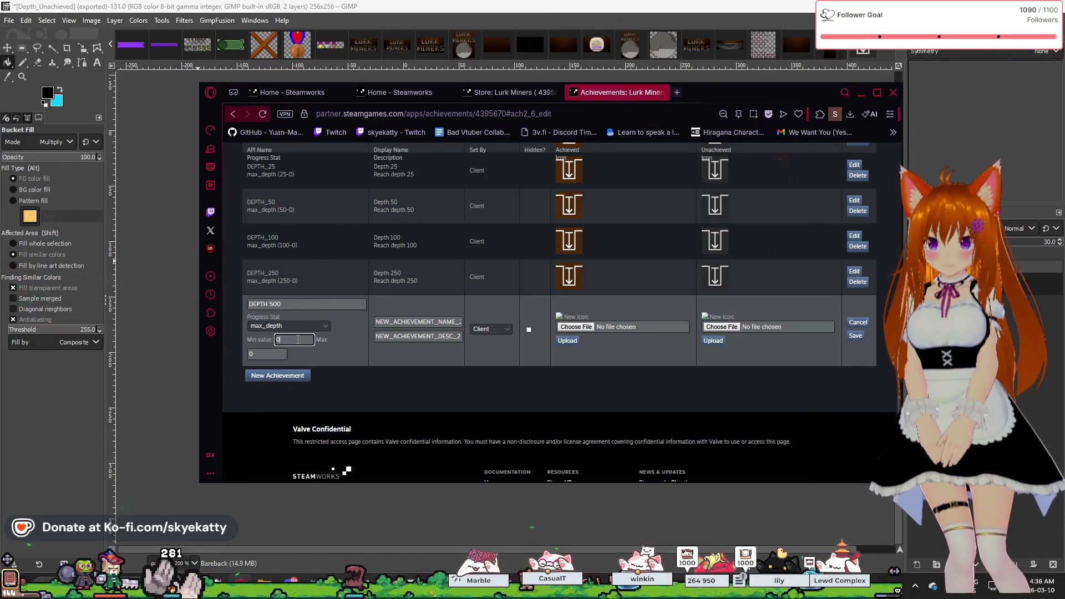
text(500)
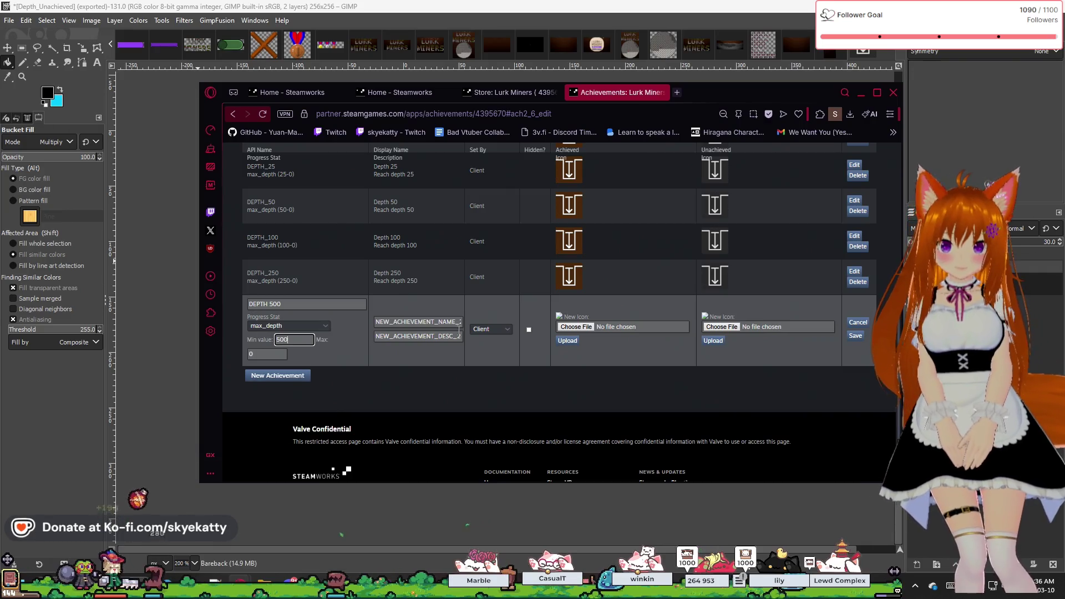
Title it Depth 500, describe it 'Reach depth 500', and save the achievement.
click(455, 323)
text(D)
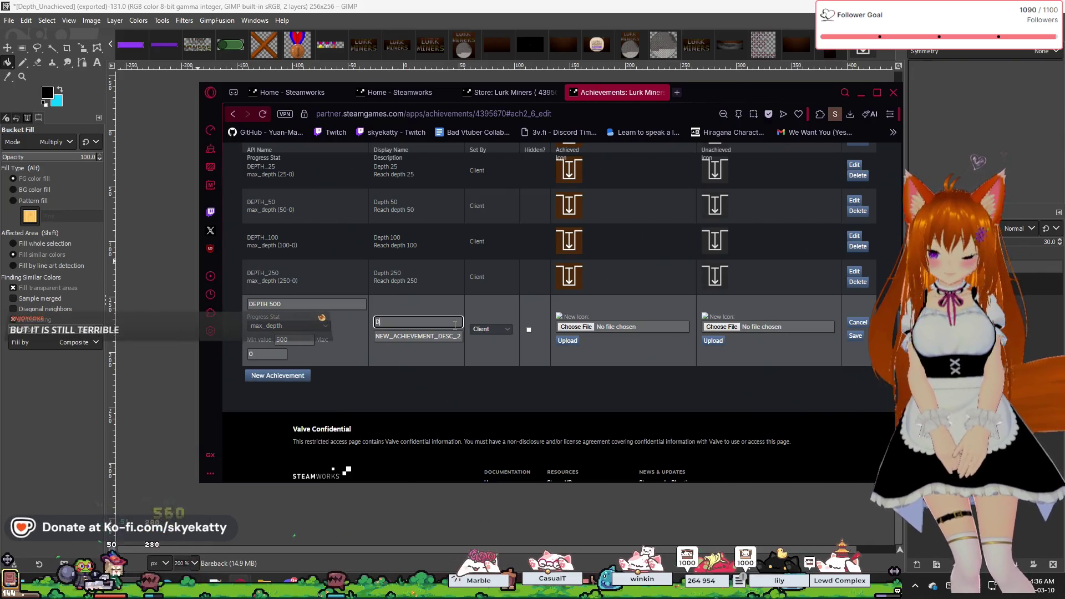
key(BackSpace)
key(BackSpace)
text(th )
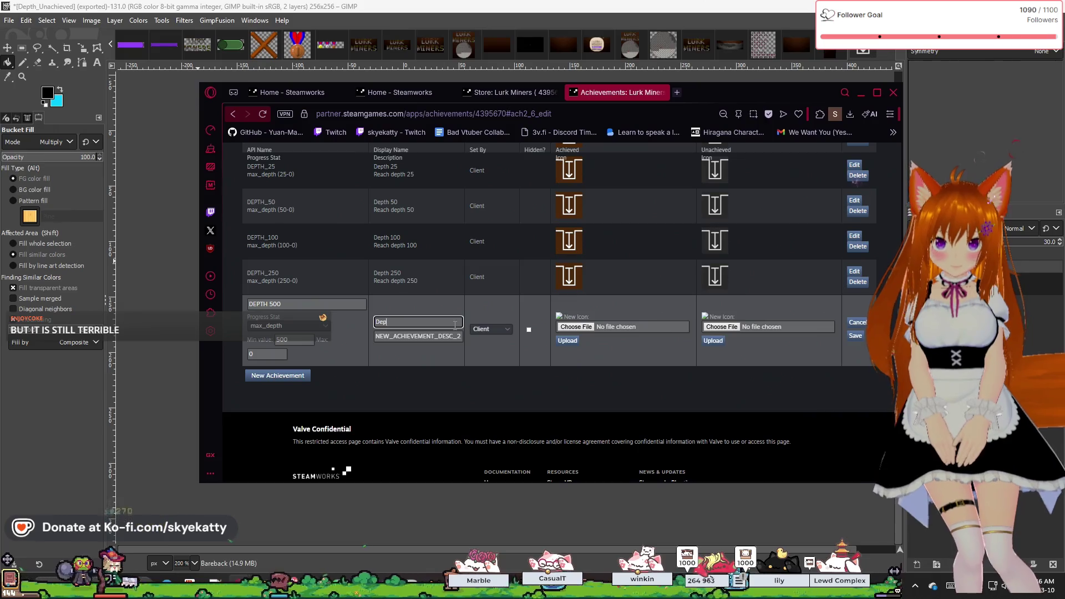
text(500)
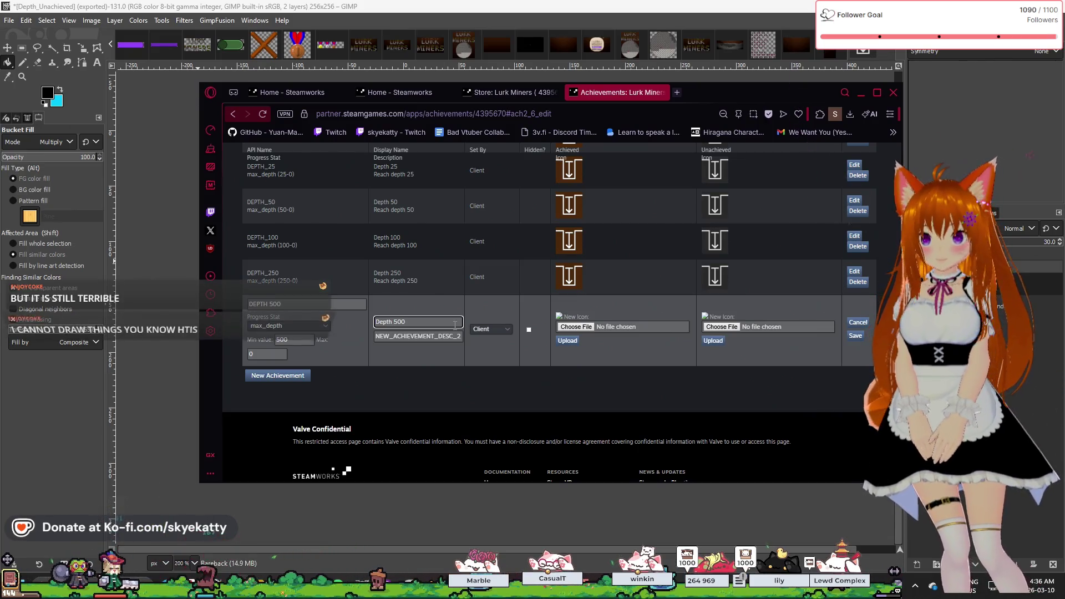
click(428, 349)
double_click(434, 339)
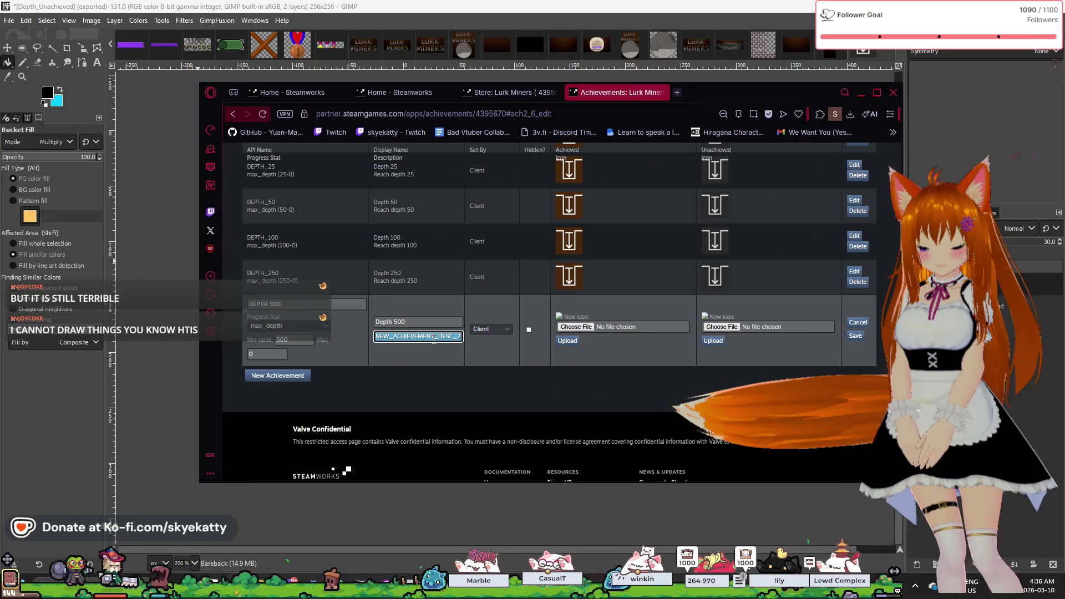
text(Reach depth )
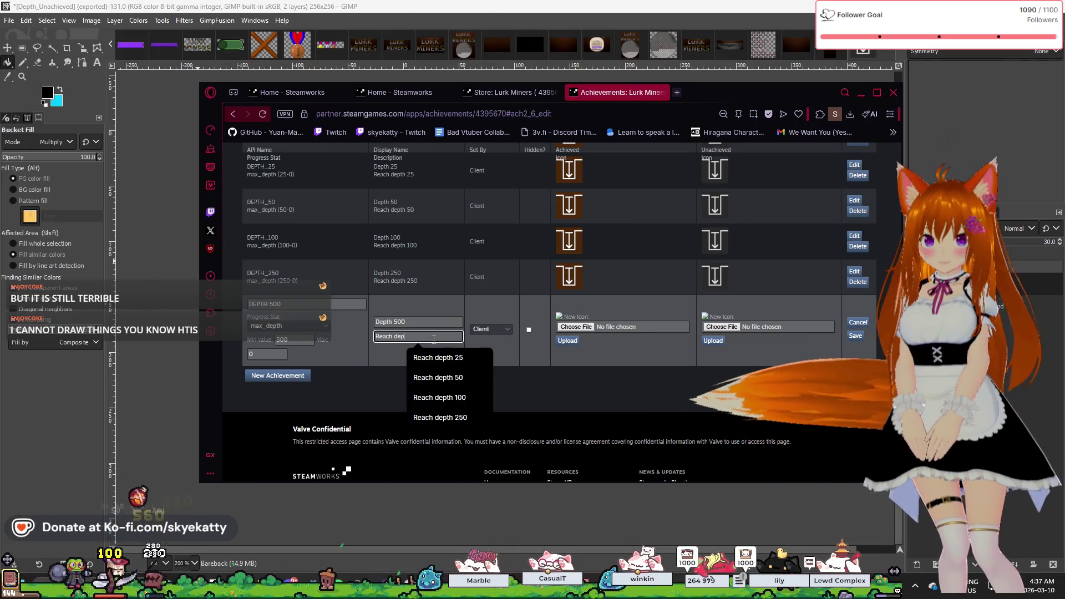
text(500)
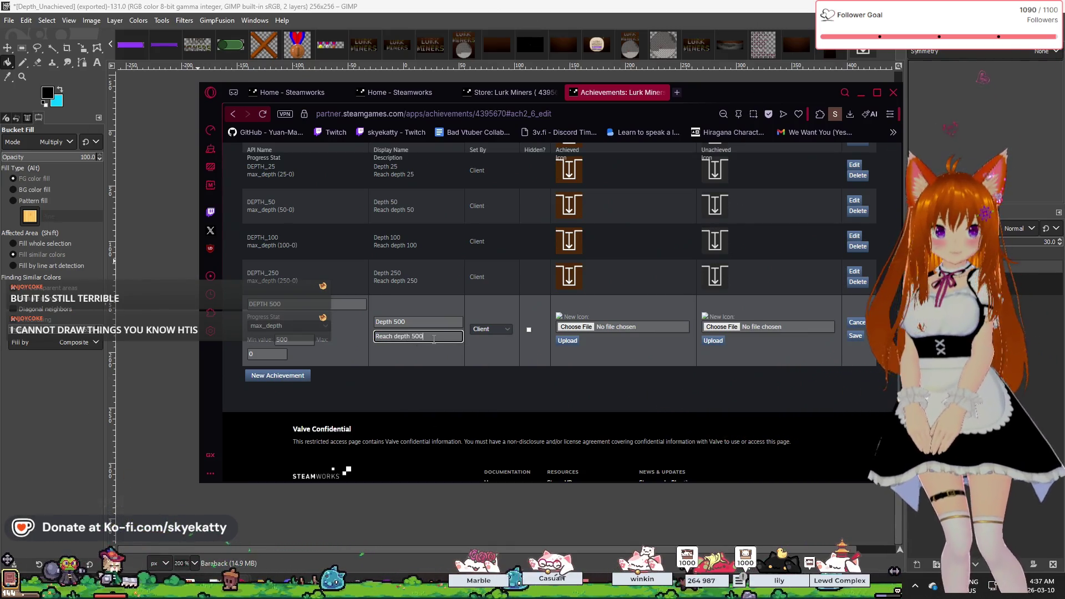
click(511, 356)
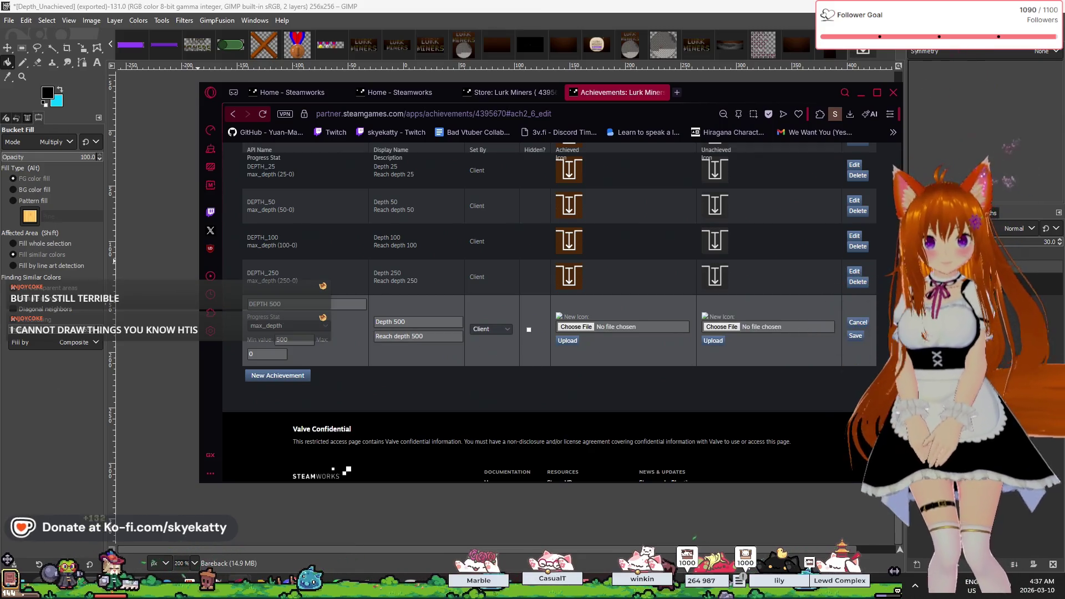
click(855, 335)
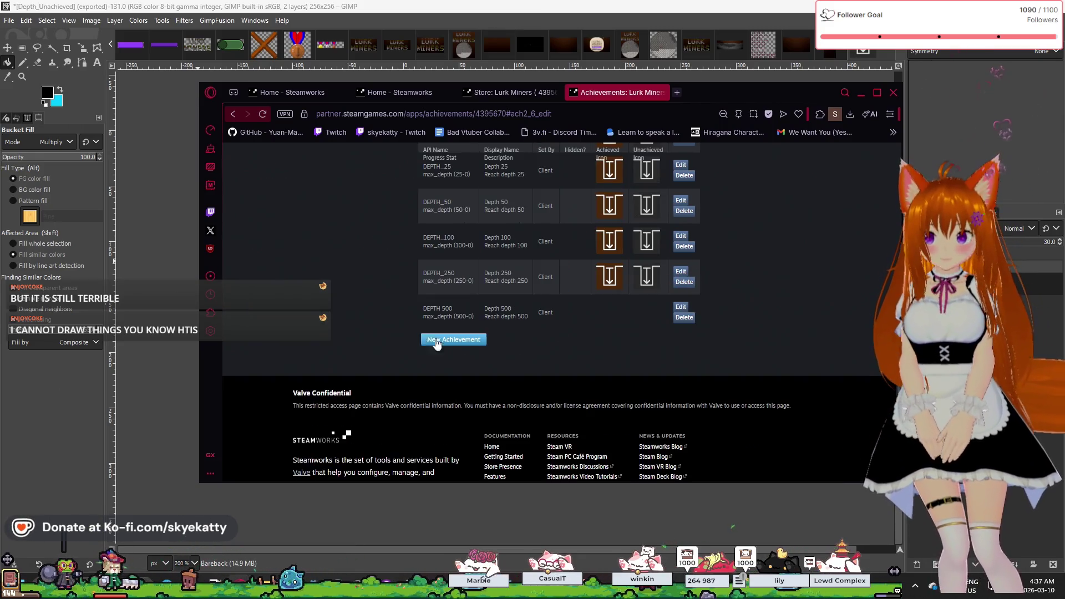
click(681, 308)
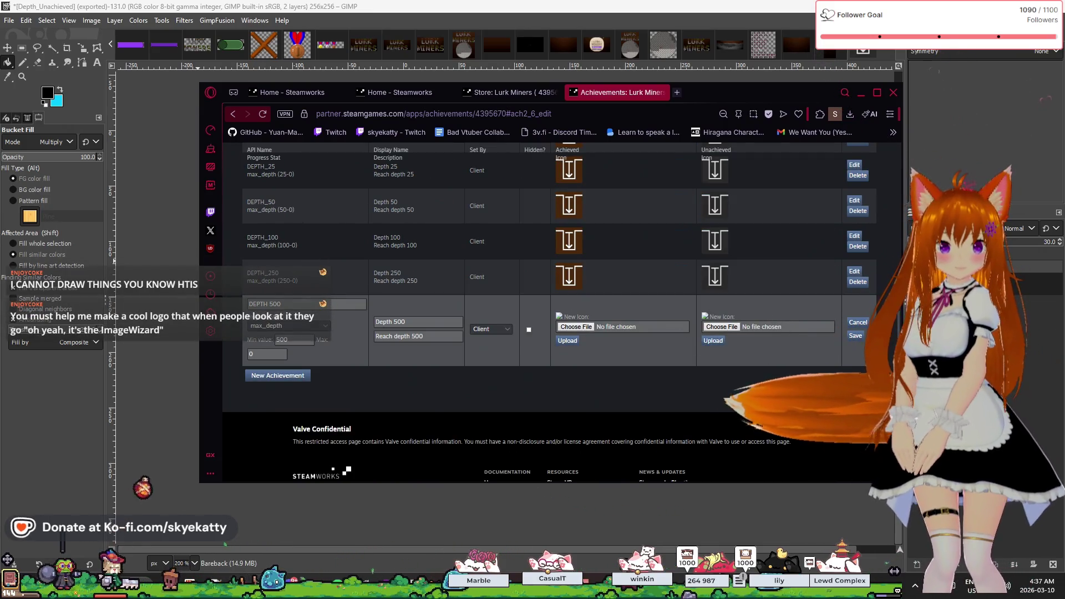
Upload the Depth_Achieved and Depth_Unachieved jpg icons to DEPTH 500 and save.
drag(1054, 344, 583, 329)
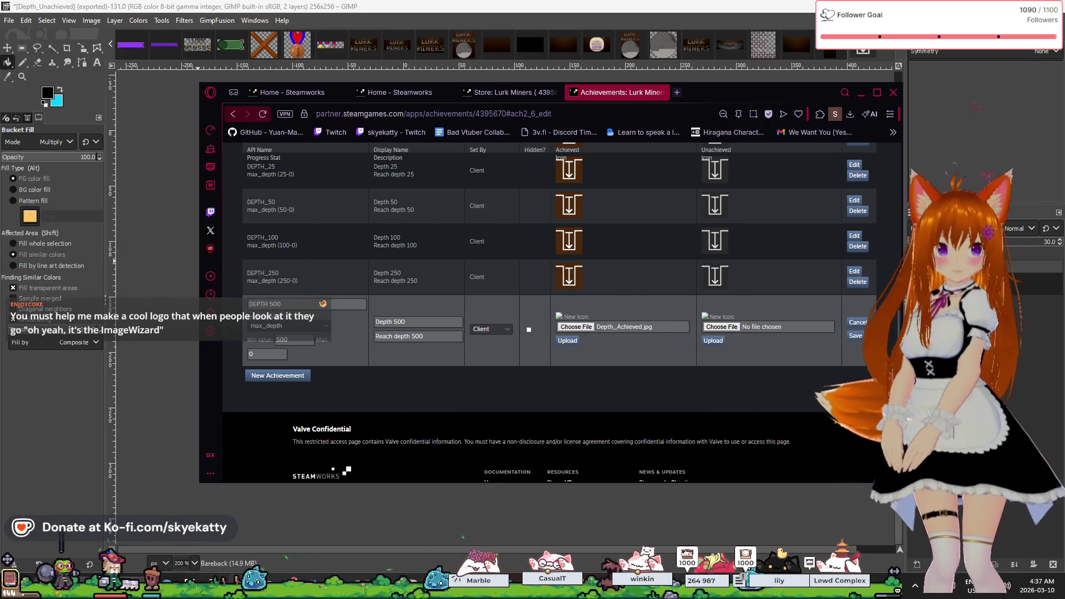
drag(1054, 328, 733, 328)
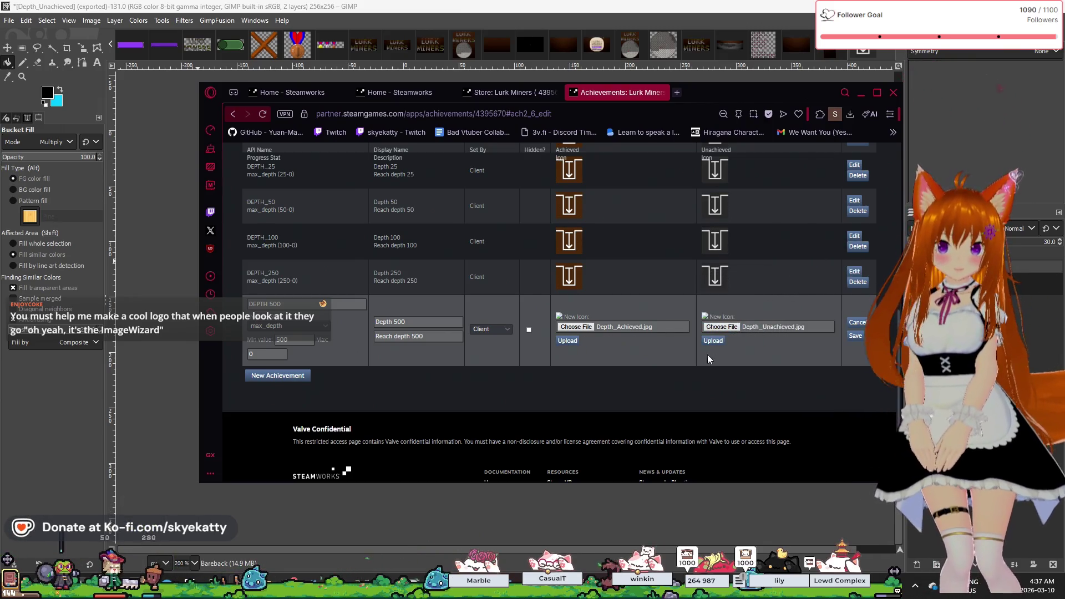
click(721, 378)
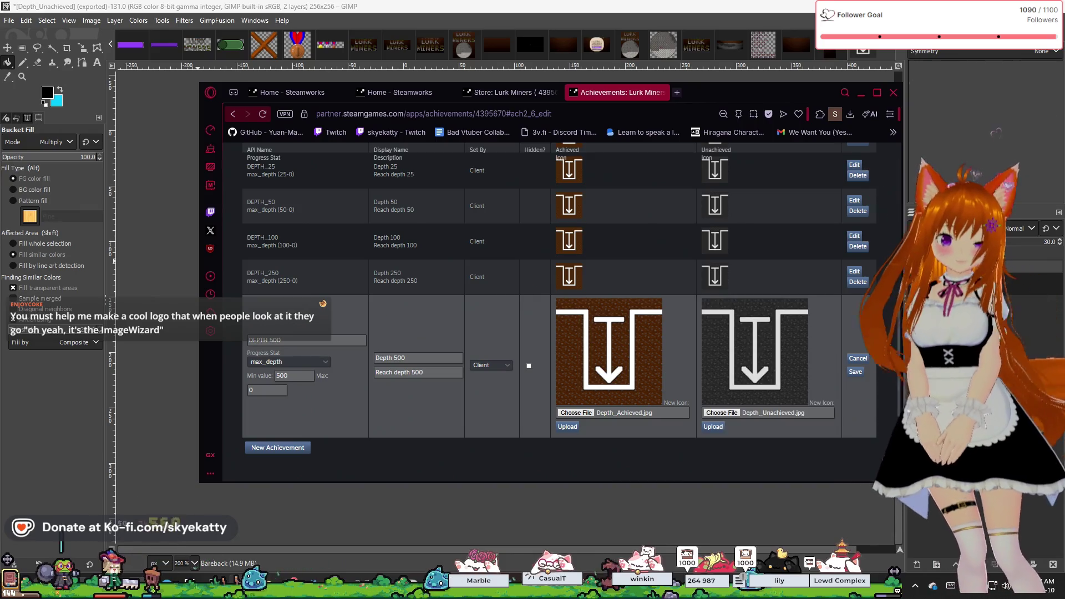
click(855, 373)
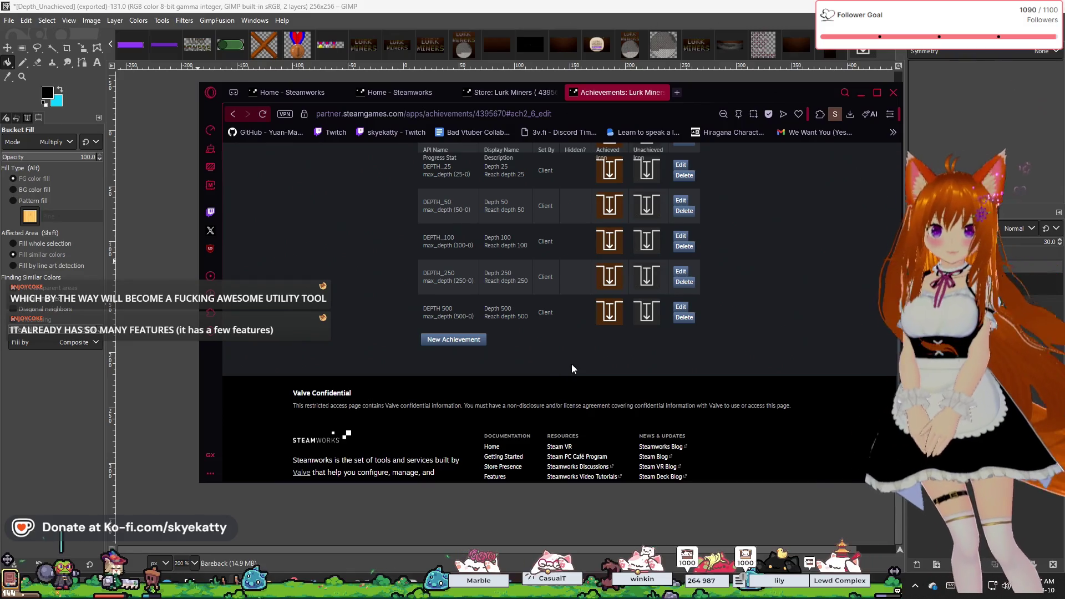
Add a new DEPTH_1000 achievement tracking max_depth with minimum value 1000.
scroll(572, 364, down, 2)
click(453, 274)
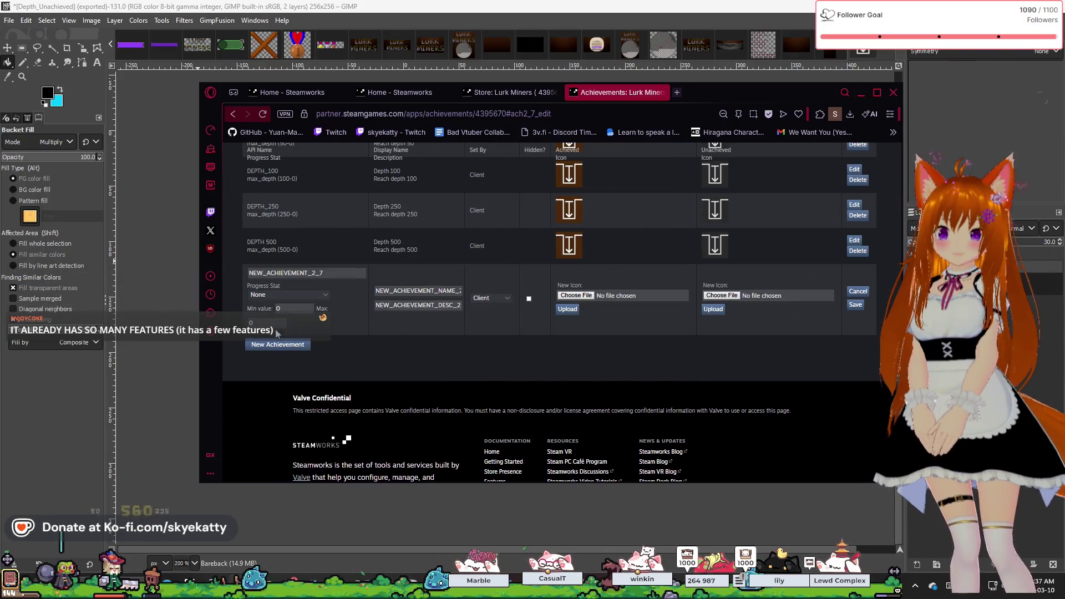
text(DEPTH)
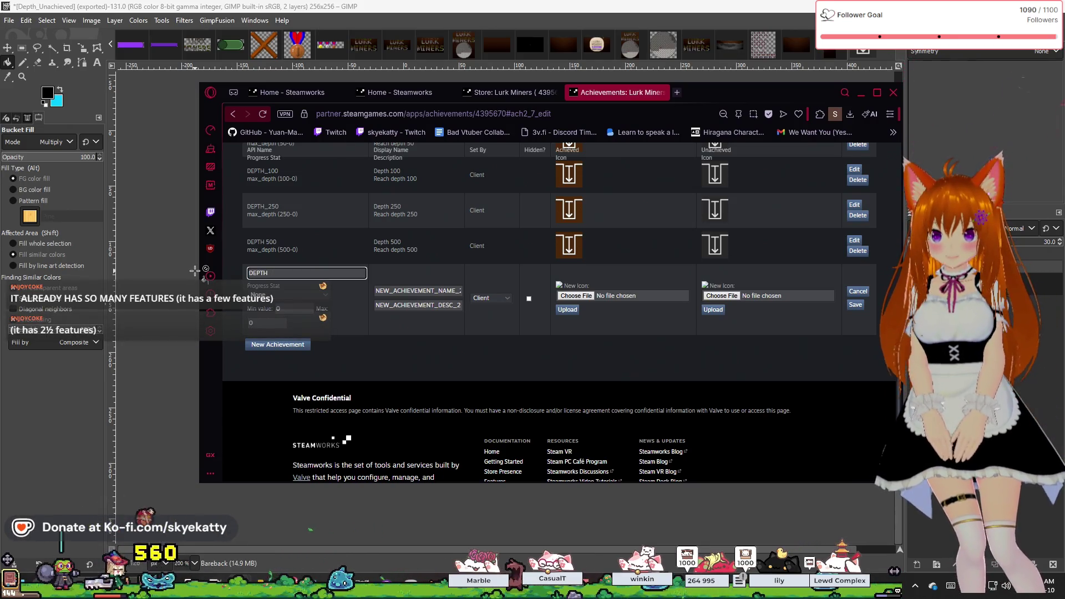
text(_1000)
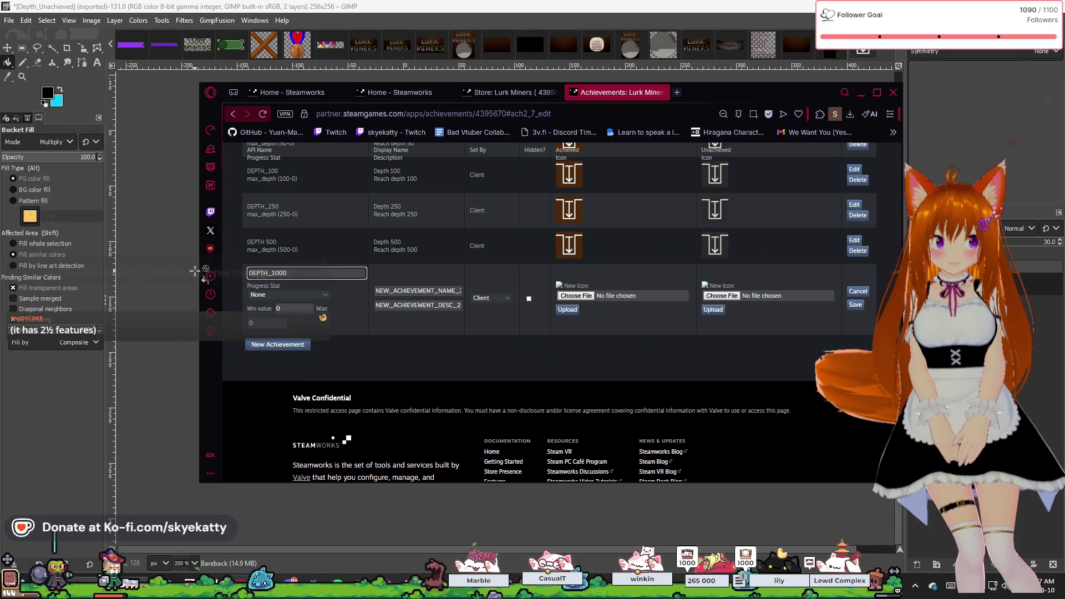
click(291, 299)
click(264, 306)
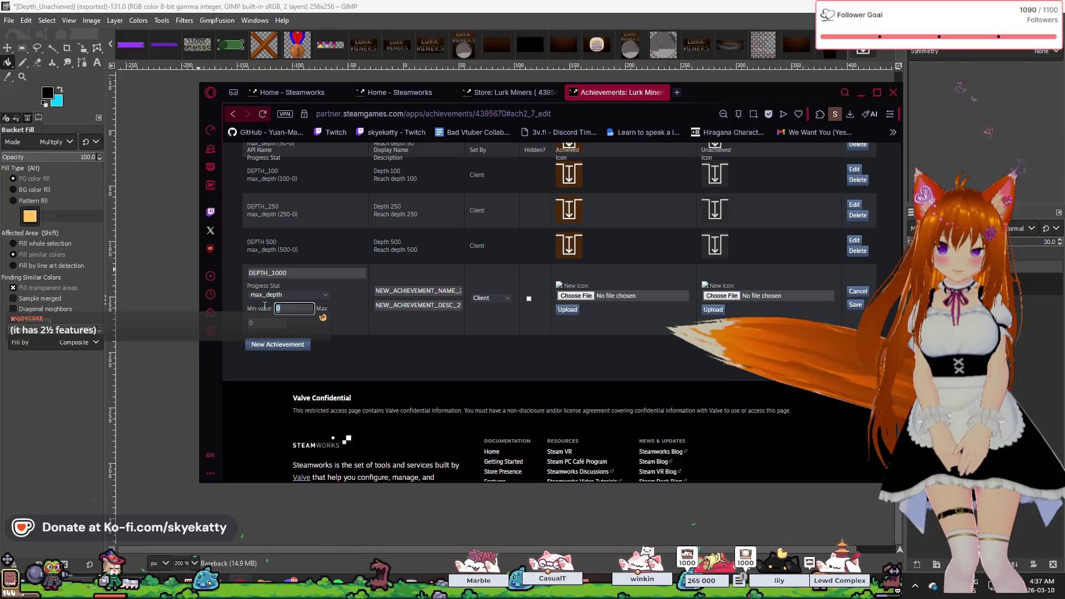
text(1000)
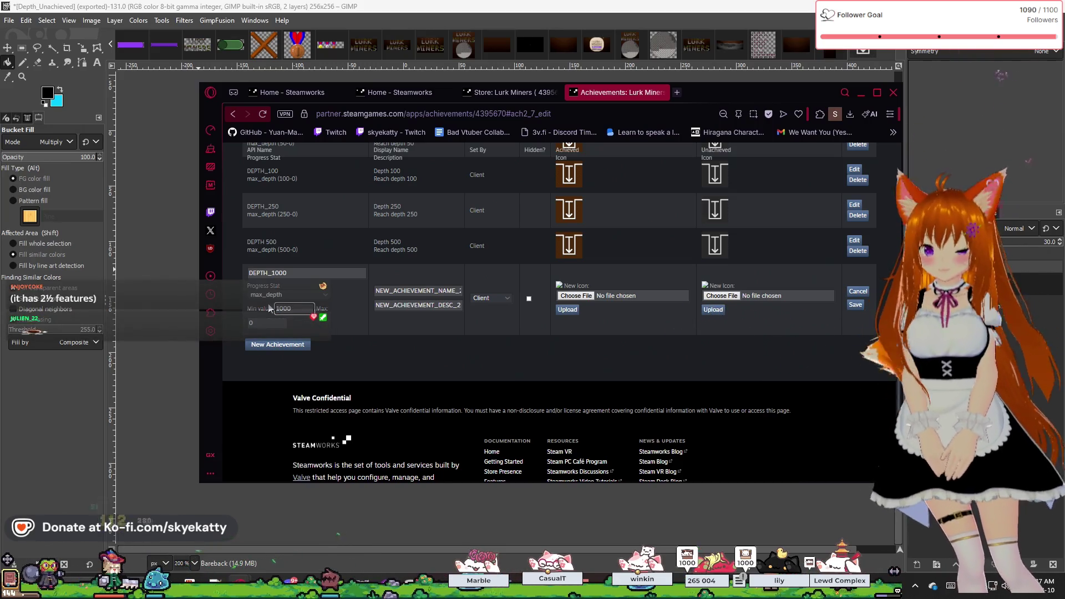
Title it Depth 1000 and describe it 'Reach depth 1000 wow wow'.
triple_click(428, 290)
text(Depth 1000)
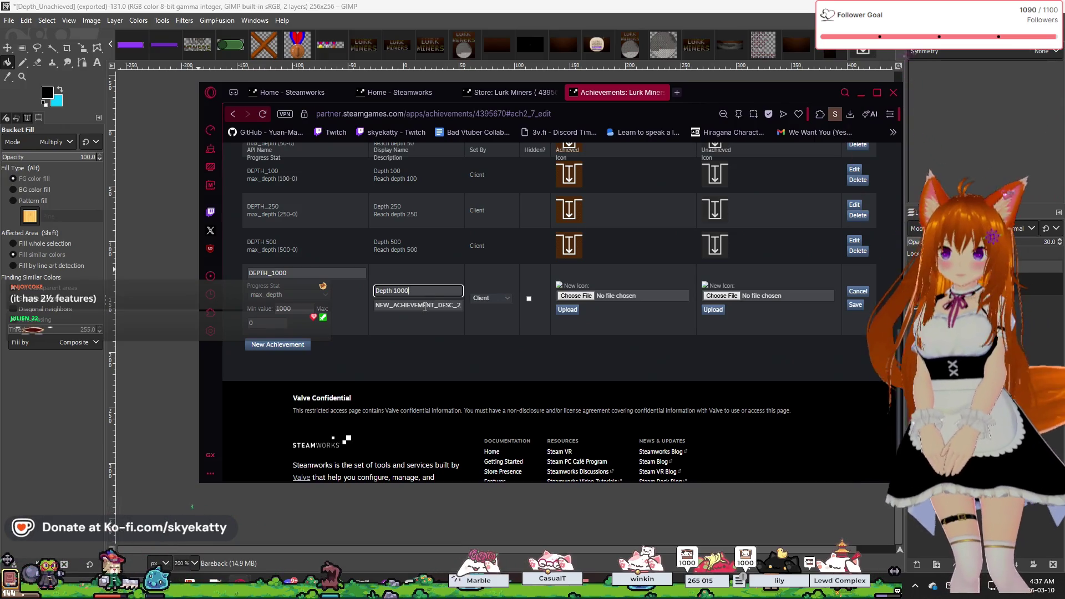
triple_click(425, 306)
text(Re)
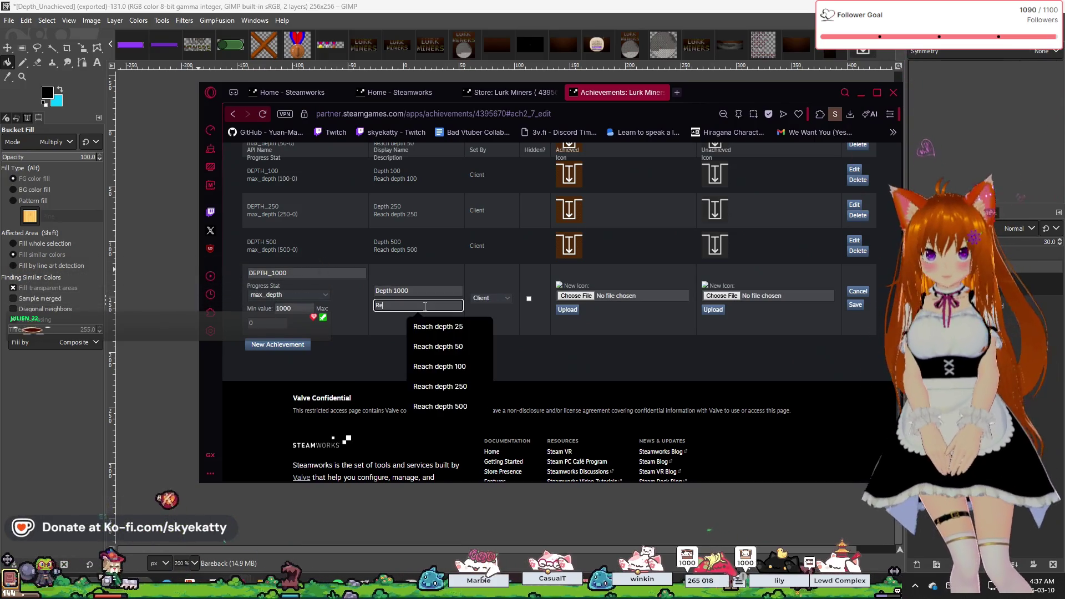
text(ach )
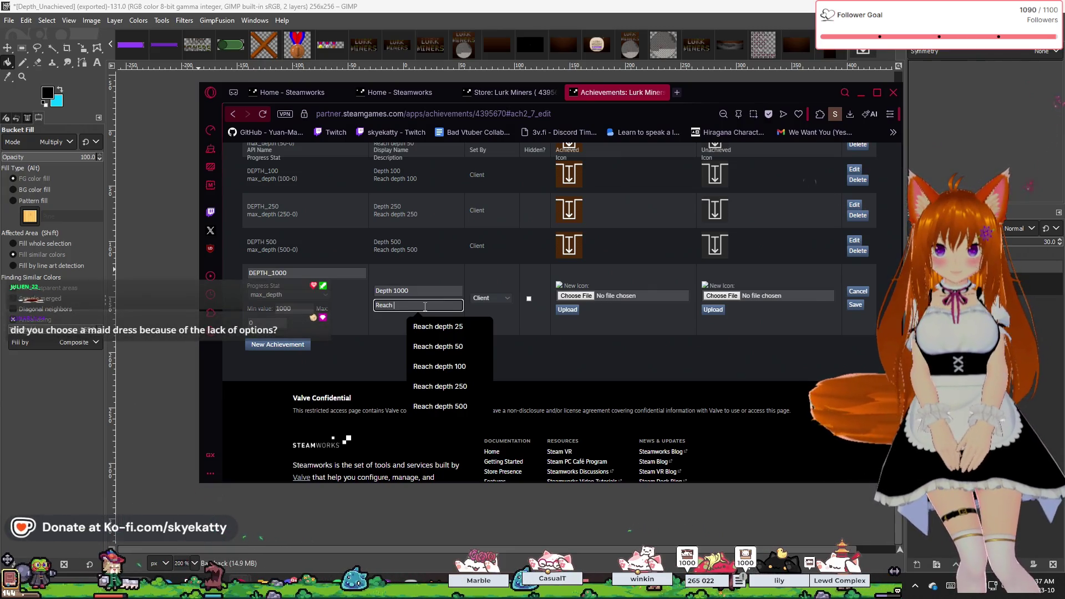
text(depth 1000)
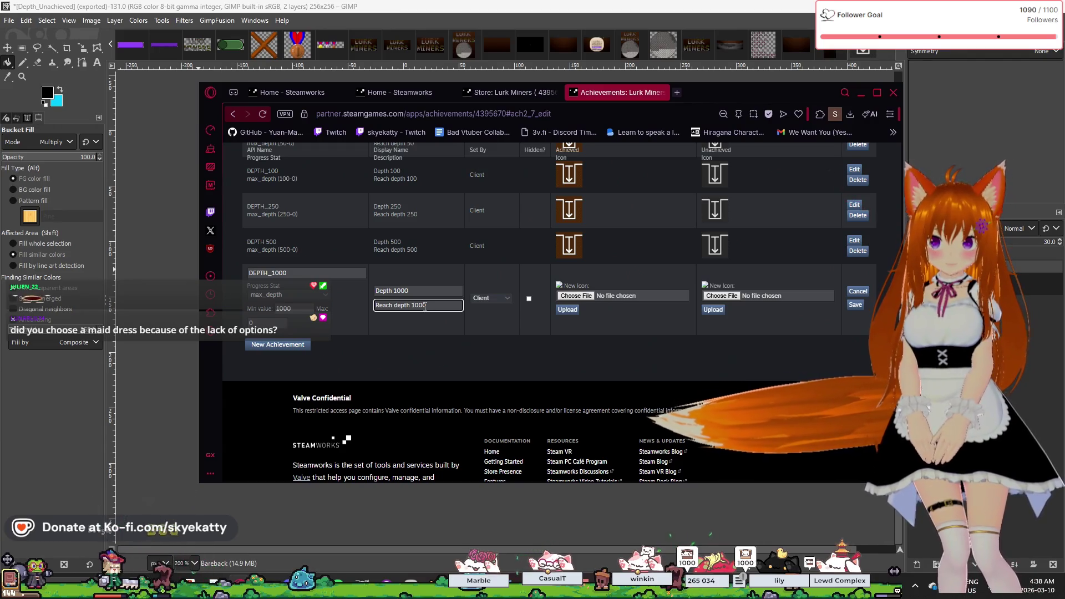
text( wow )
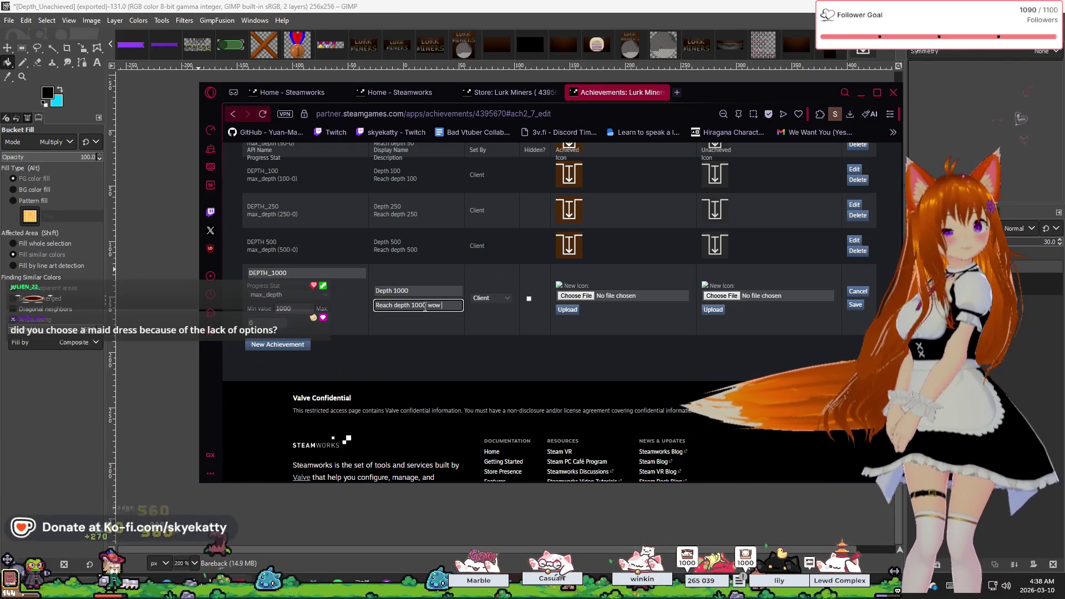
text(wow)
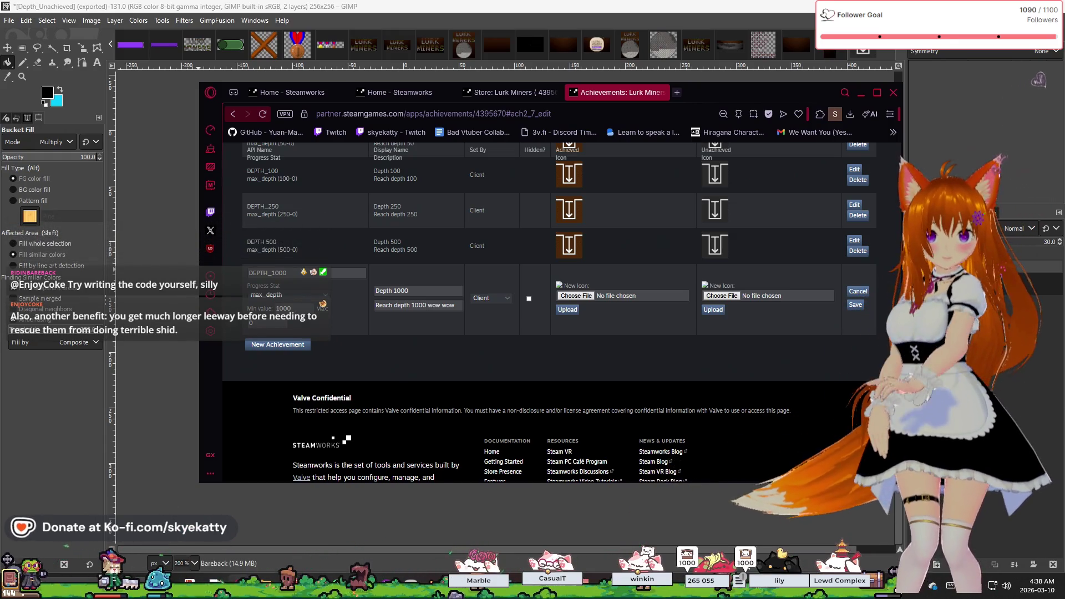
Detach the BOOTH tab into its own maximized browser window.
mouse_move(1062, 355)
mouse_down()
mouse_move(810, 335)
mouse_move(555, 205)
mouse_move(595, 127)
mouse_up()
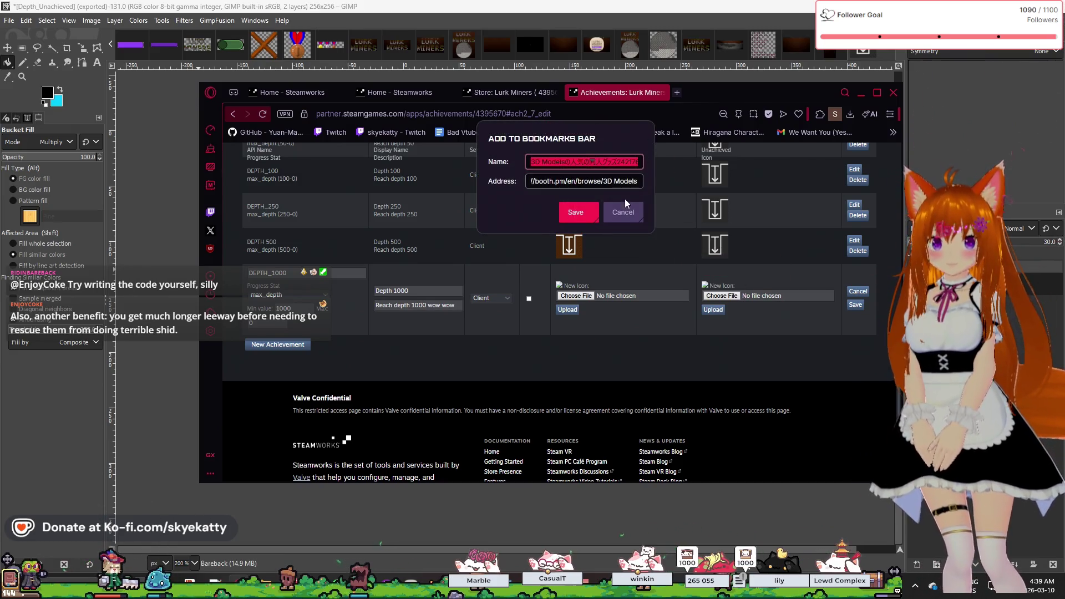
click(624, 212)
mouse_move(1063, 167)
mouse_down()
mouse_move(368, 190)
mouse_move(444, 233)
mouse_up()
mouse_move(859, 135)
mouse_down()
mouse_move(645, 88)
mouse_move(638, 21)
mouse_up()
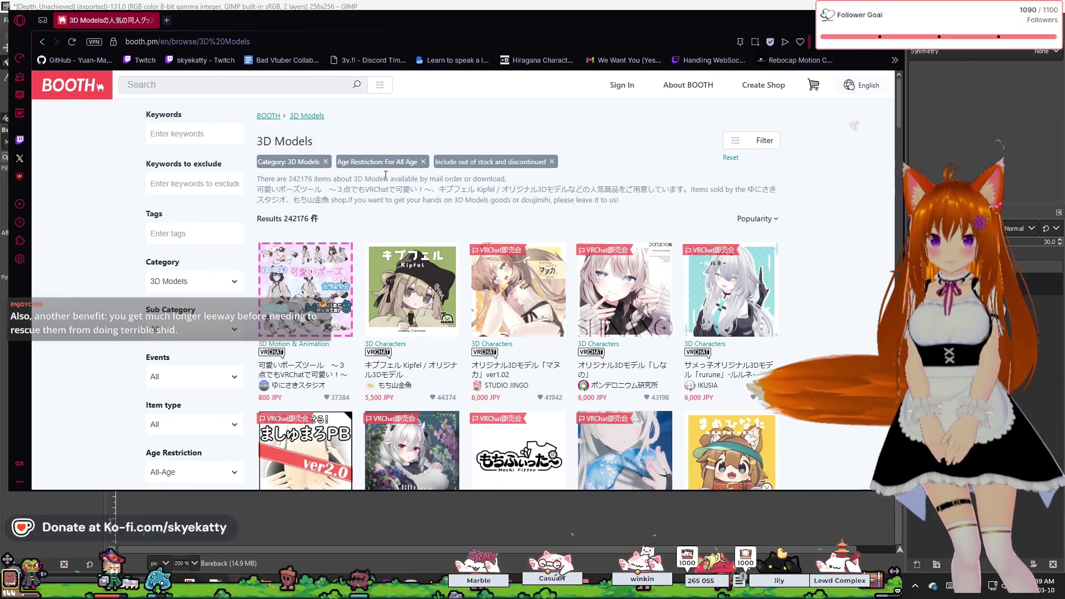
key(super+Up)
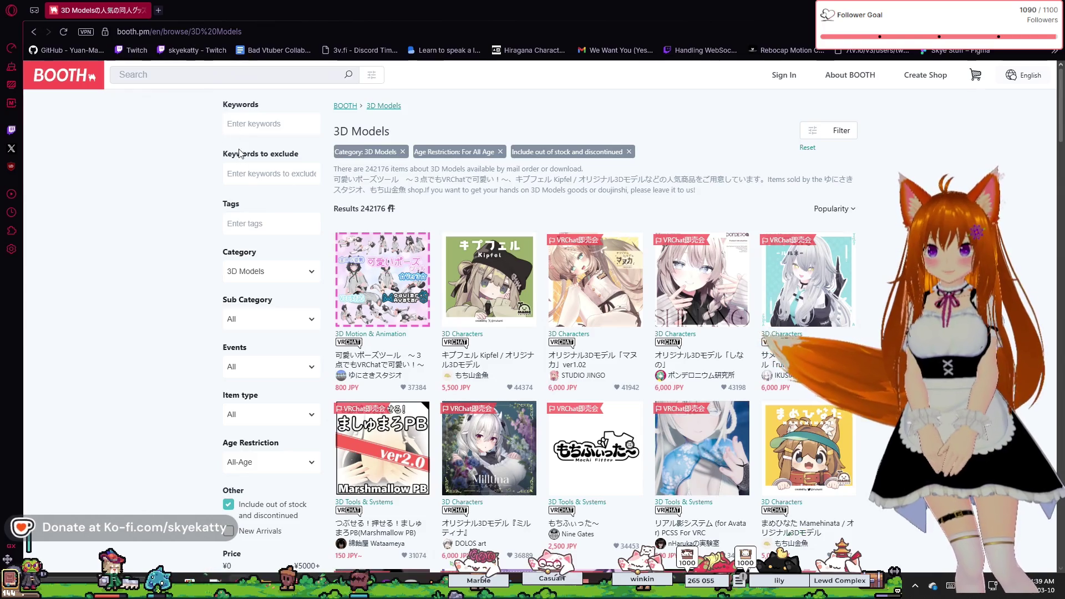
Keep the 3D Models category and filter the listing to the VRoid sub category.
click(280, 284)
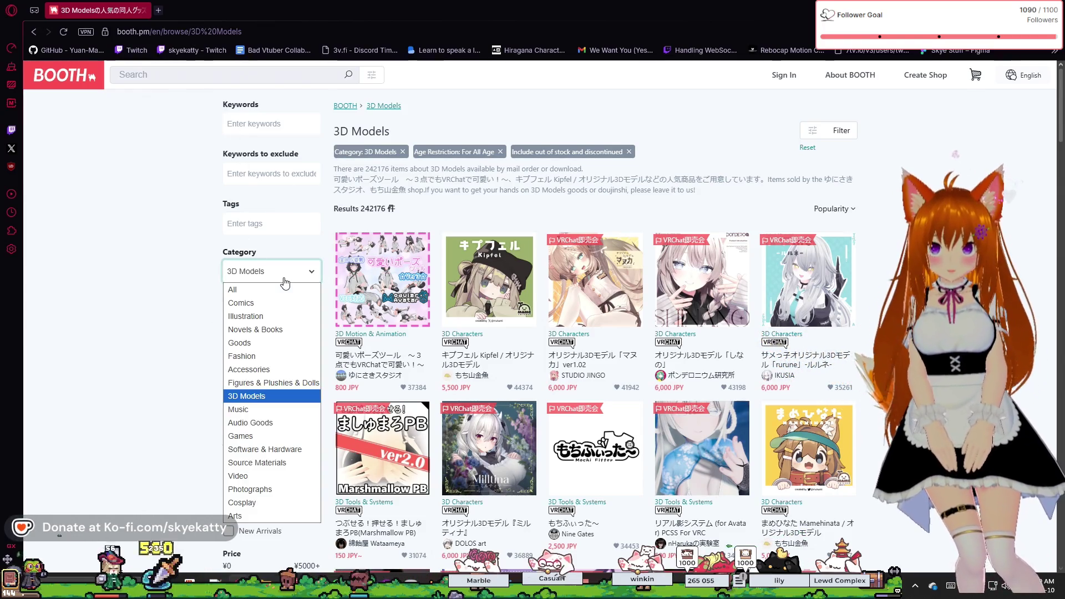
click(286, 281)
scroll(245, 312, down, 1)
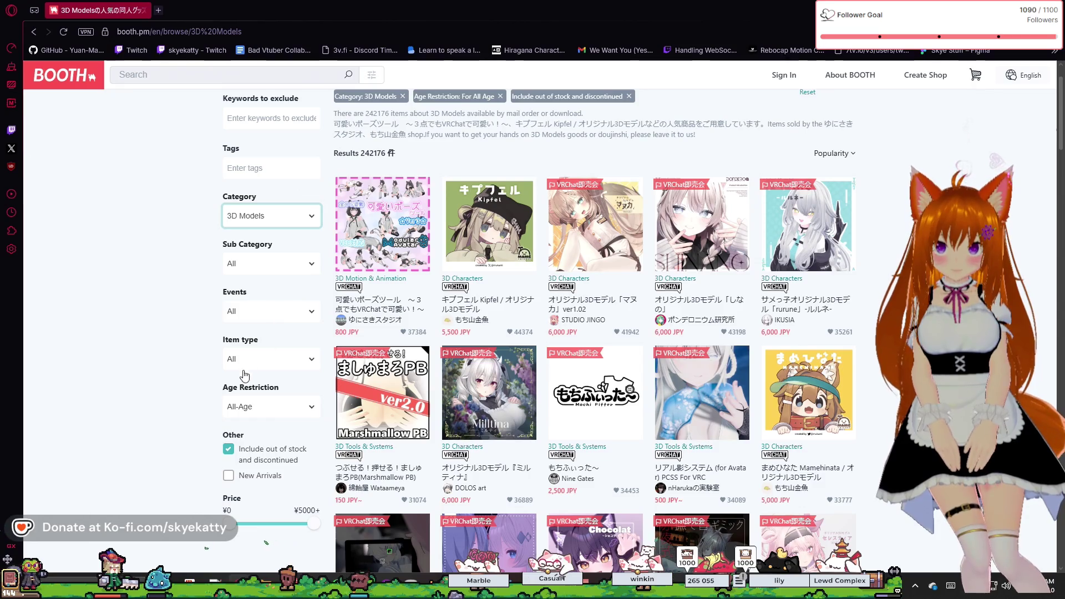
click(283, 359)
scroll(290, 378, down, 1)
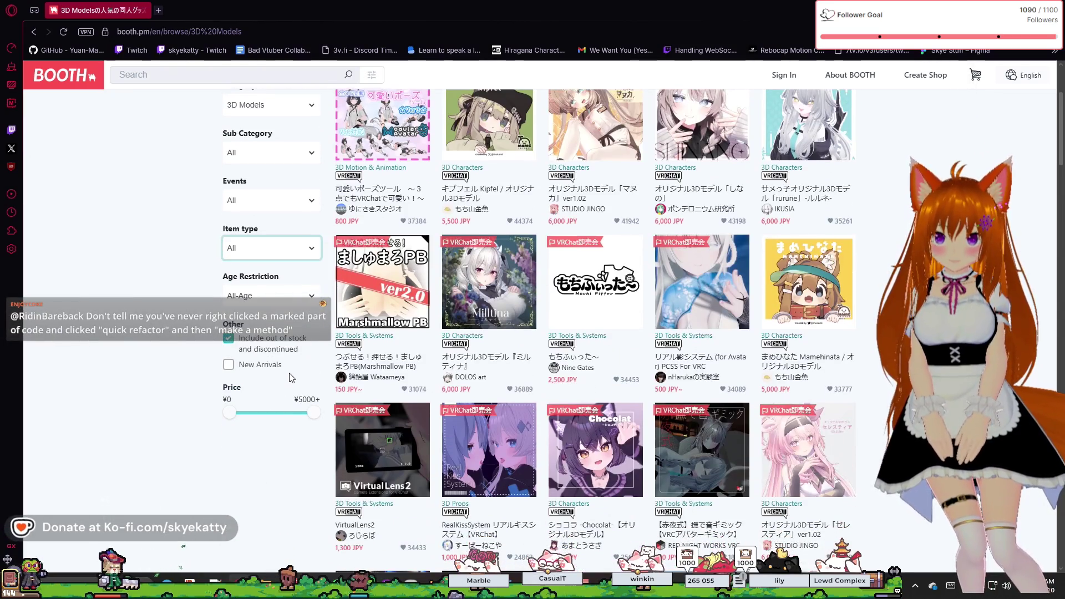
scroll(159, 317, up, 2)
click(246, 320)
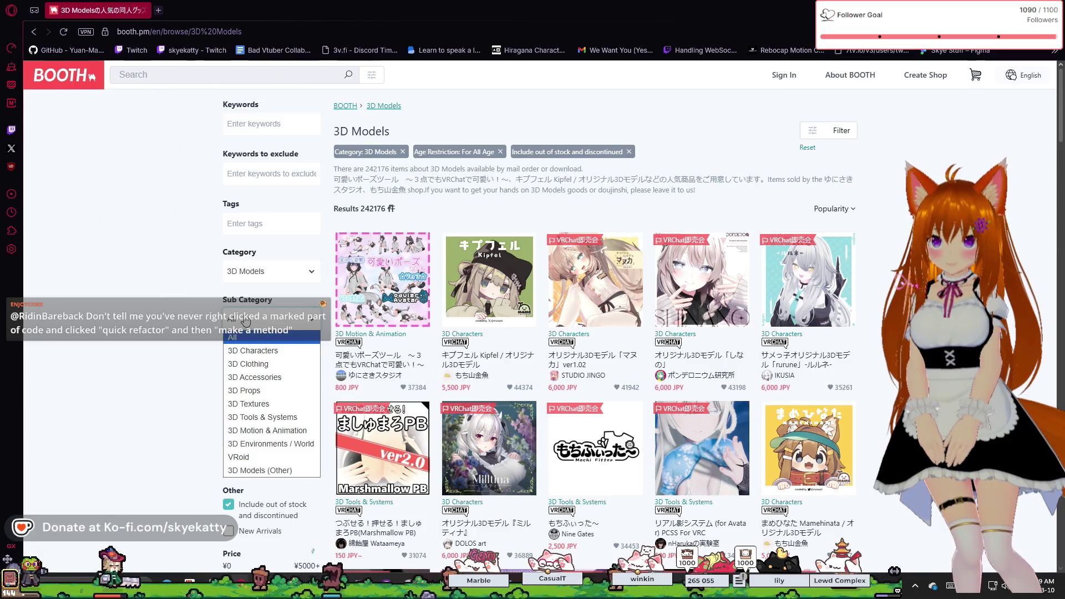
click(246, 321)
click(246, 320)
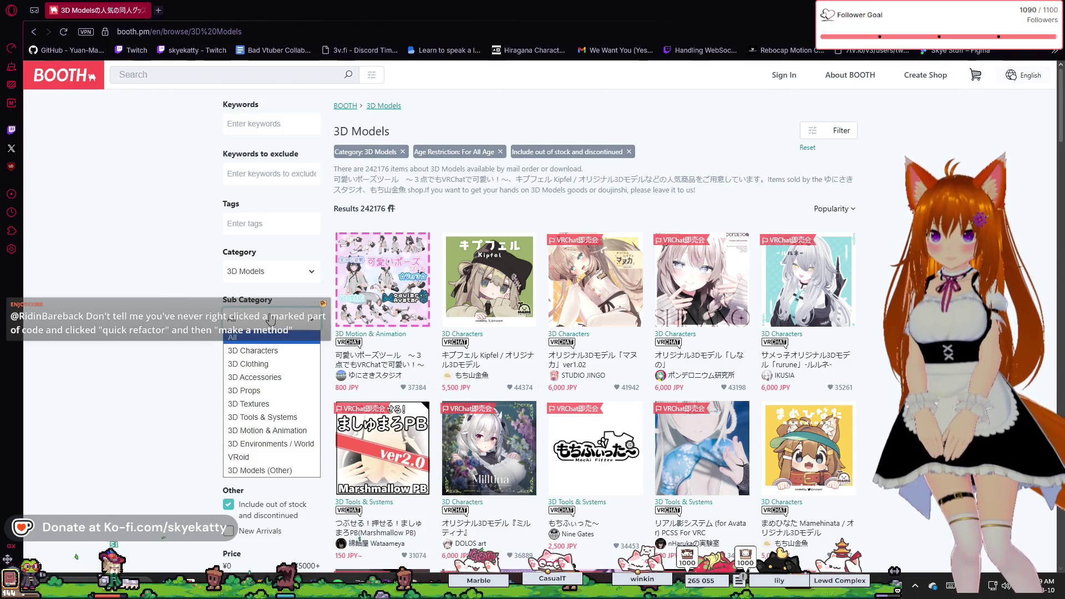
click(247, 458)
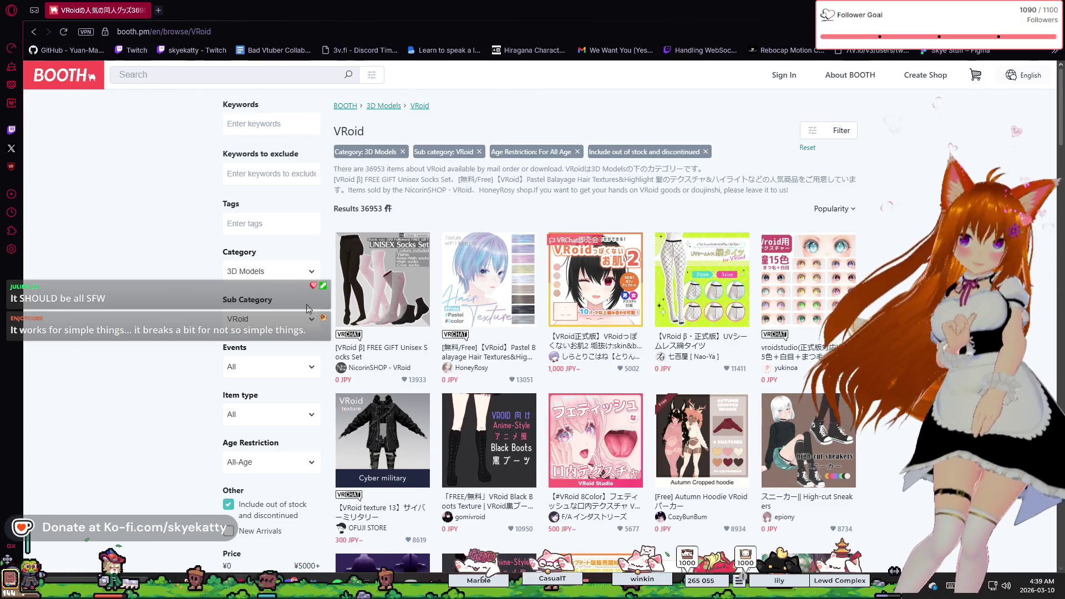
Lower the maximum price to ¥0 so only free VRoid items appear (8185 results).
scroll(460, 302, down, 3)
scroll(460, 302, down, 3)
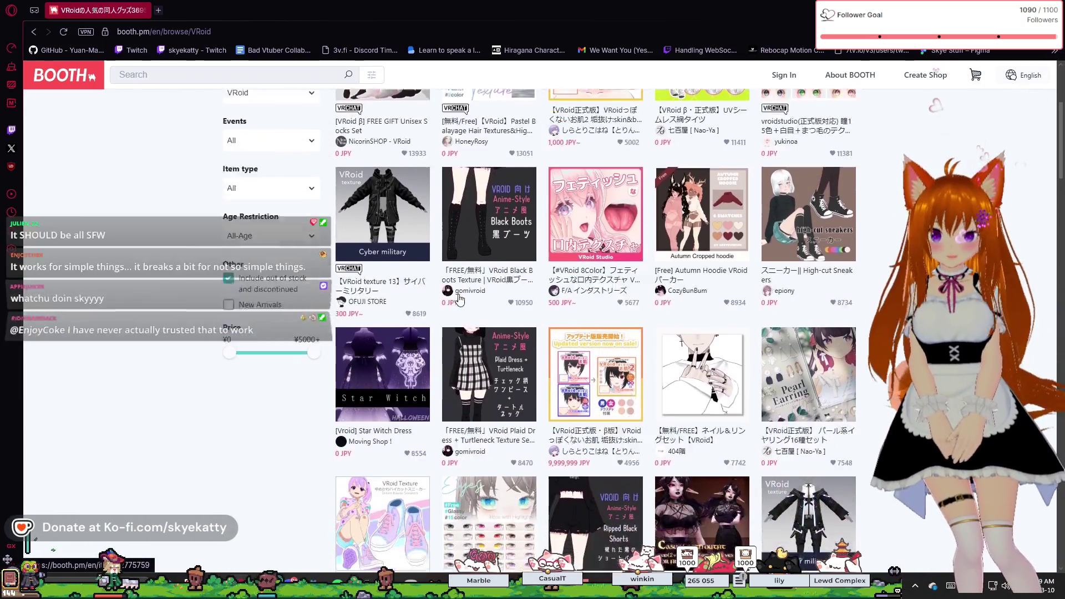
scroll(276, 451, up, 4)
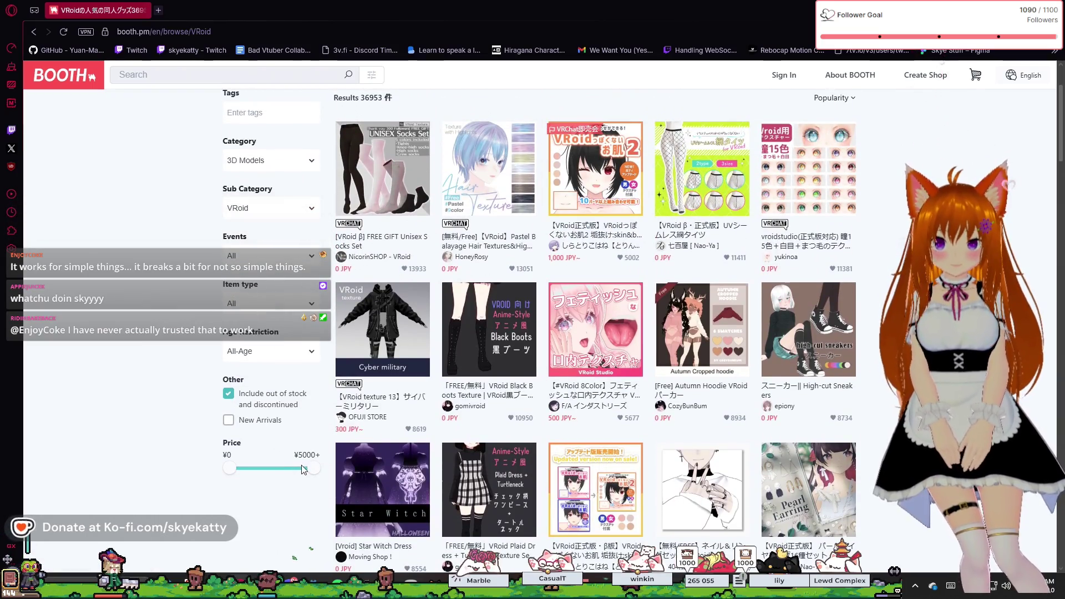
drag(304, 470, 127, 454)
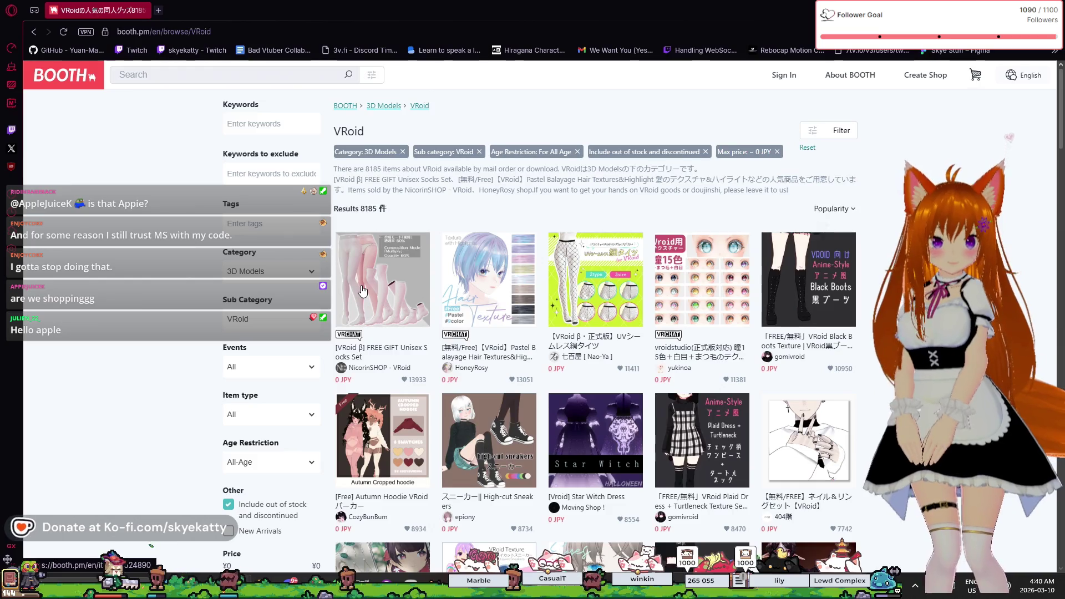
scroll(422, 321, down, 2)
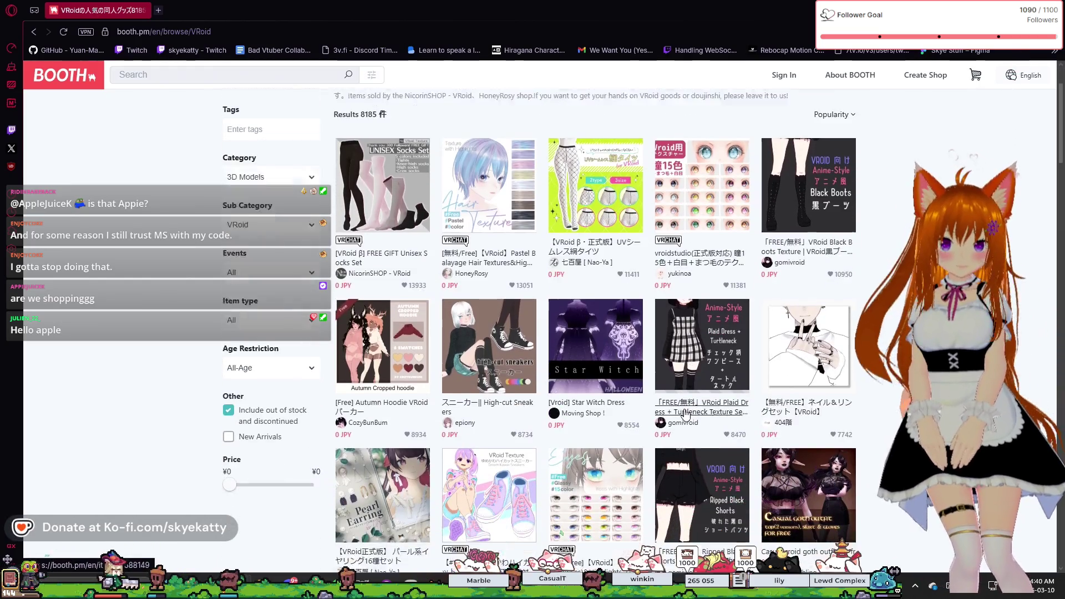
scroll(554, 383, up, 2)
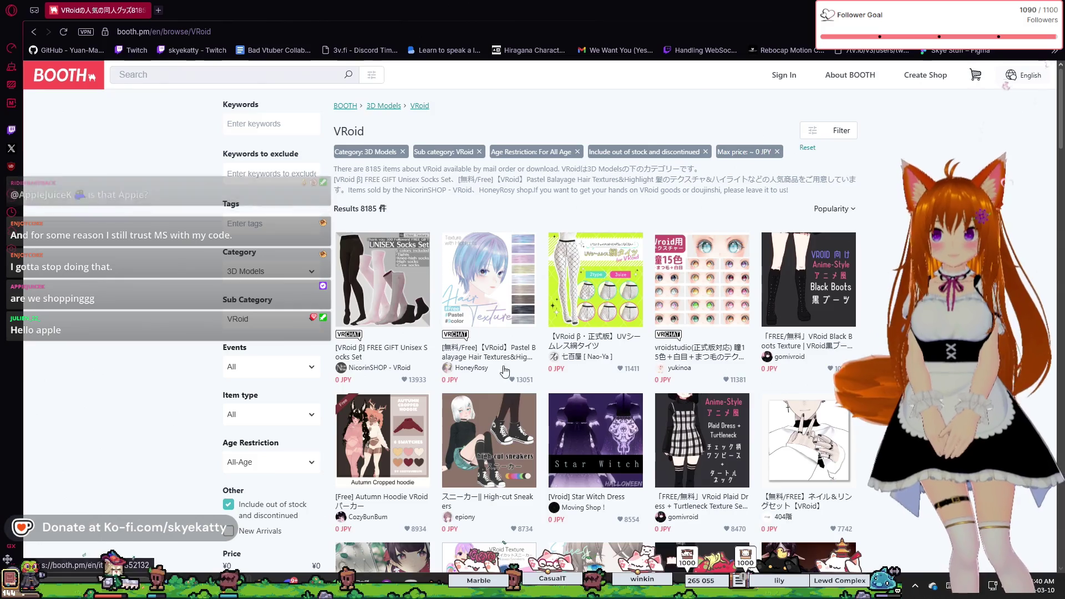
click(300, 31)
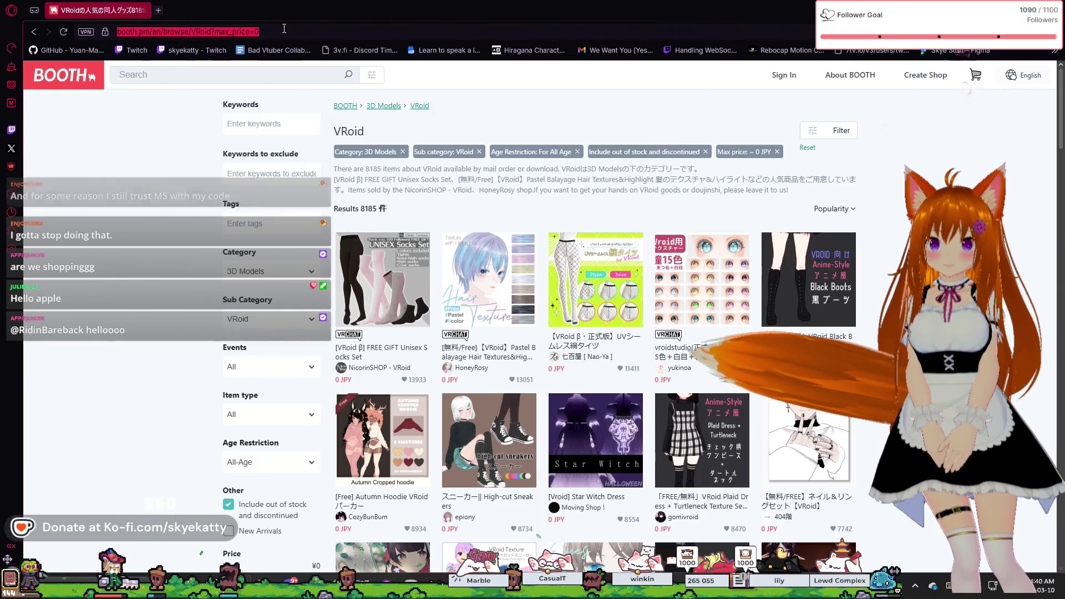
right_click(208, 31)
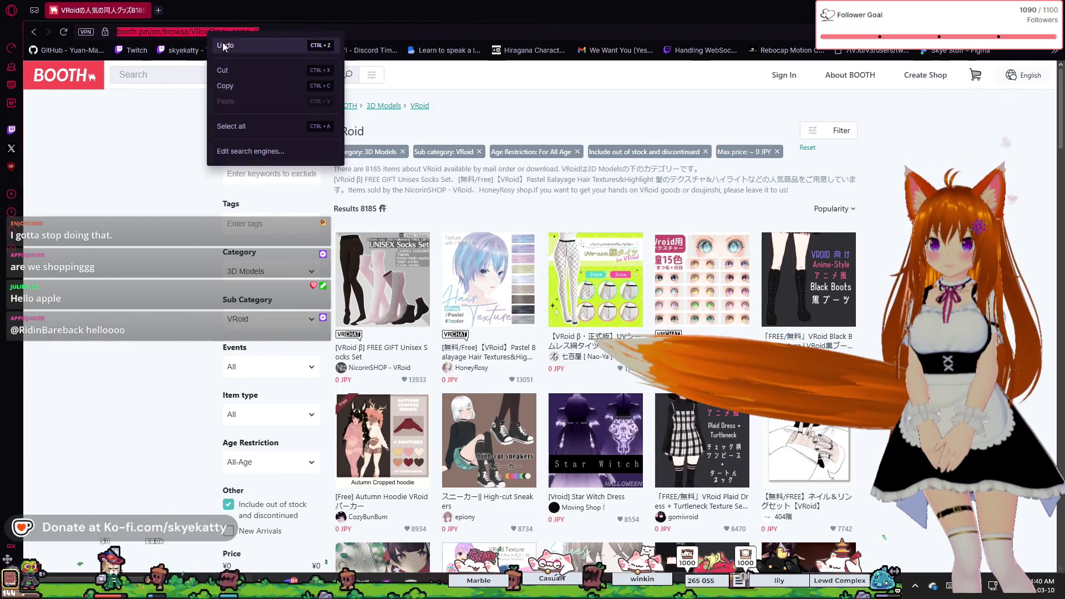
click(246, 85)
key(Escape)
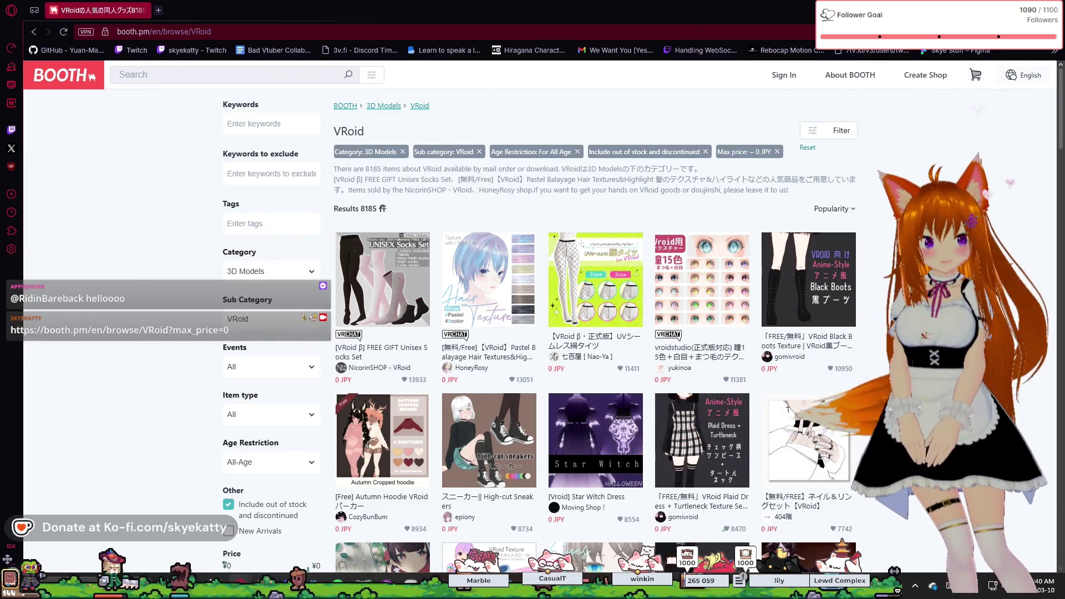
Restore and minimize the BOOTH window to reveal the Steamworks achievements page.
drag(406, 9, 351, 75)
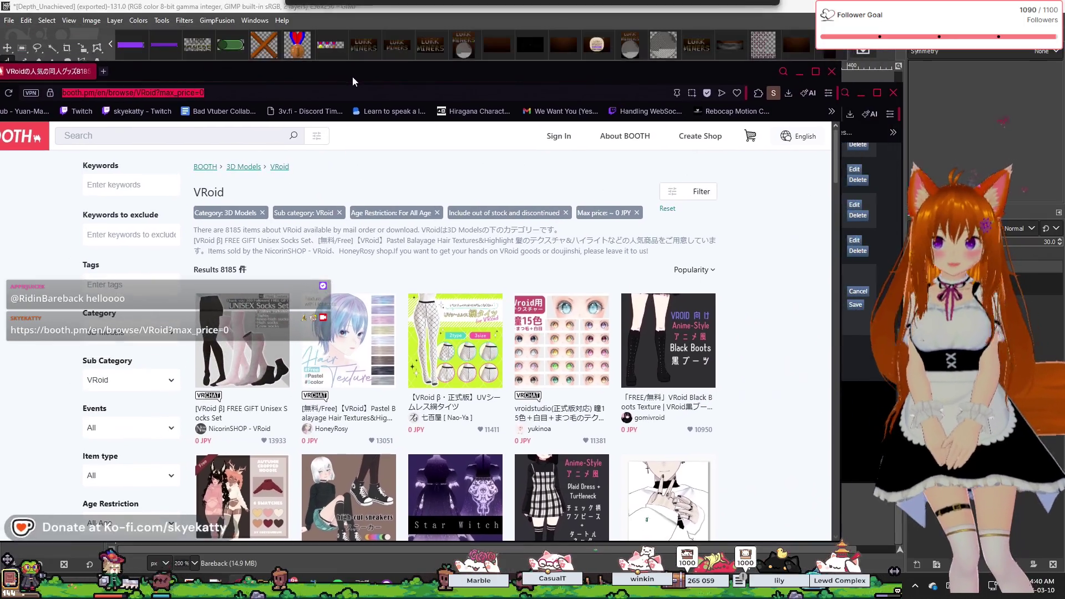
click(834, 78)
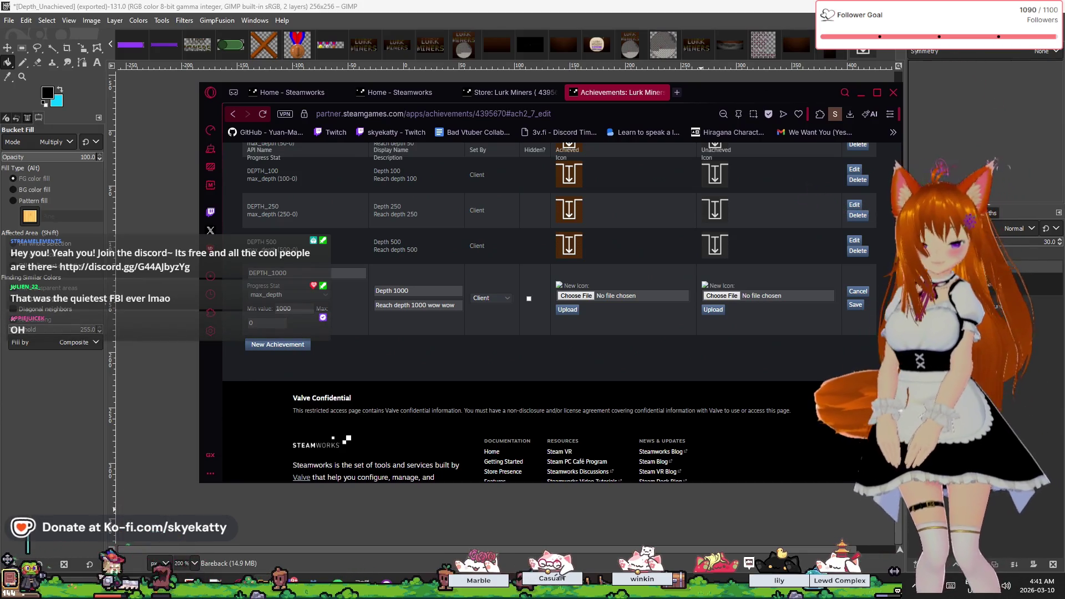
Attach Depth_Achieved.jpg and Depth_Unachieved.jpg as DEPTH_1000's icons and save it.
drag(1059, 289, 582, 303)
mouse_move(1054, 288)
mouse_down()
mouse_move(732, 278)
mouse_move(738, 300)
mouse_up()
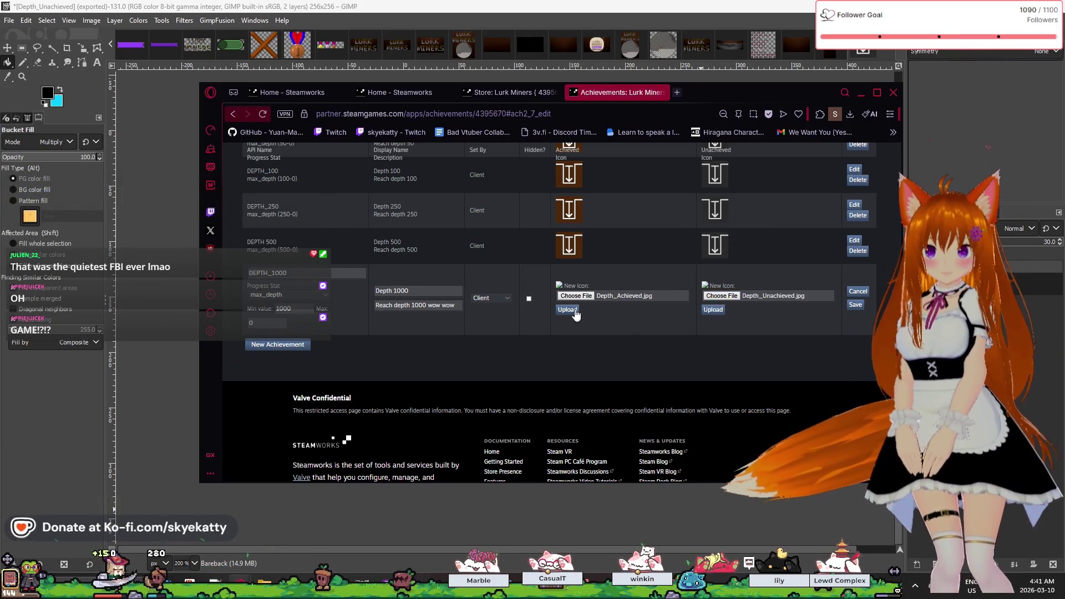
scroll(721, 392, down, 2)
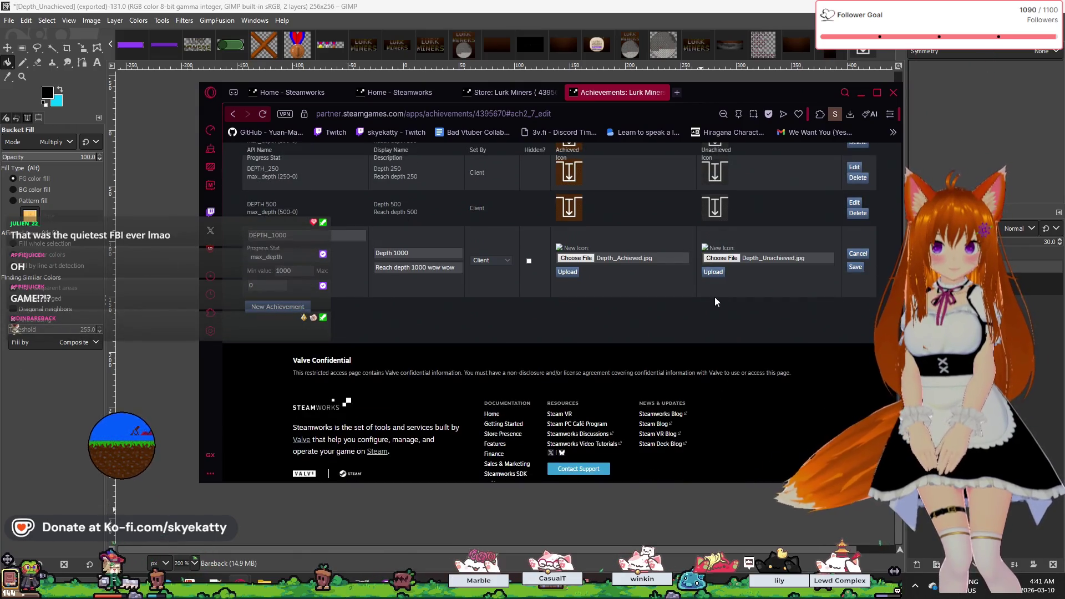
click(856, 270)
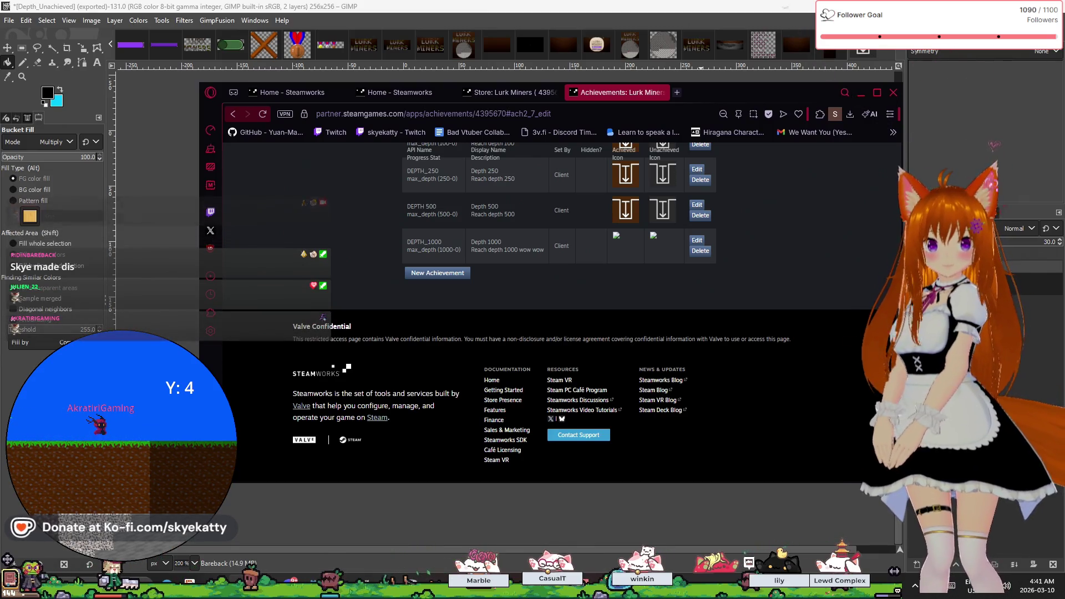
scroll(611, 315, up, 1)
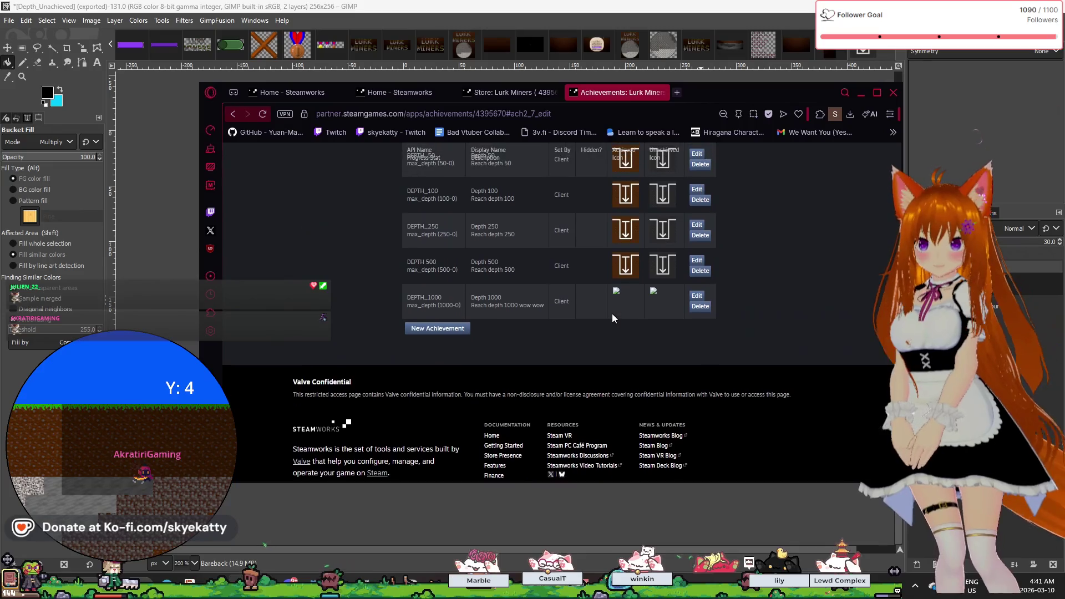
scroll(608, 313, down, 1)
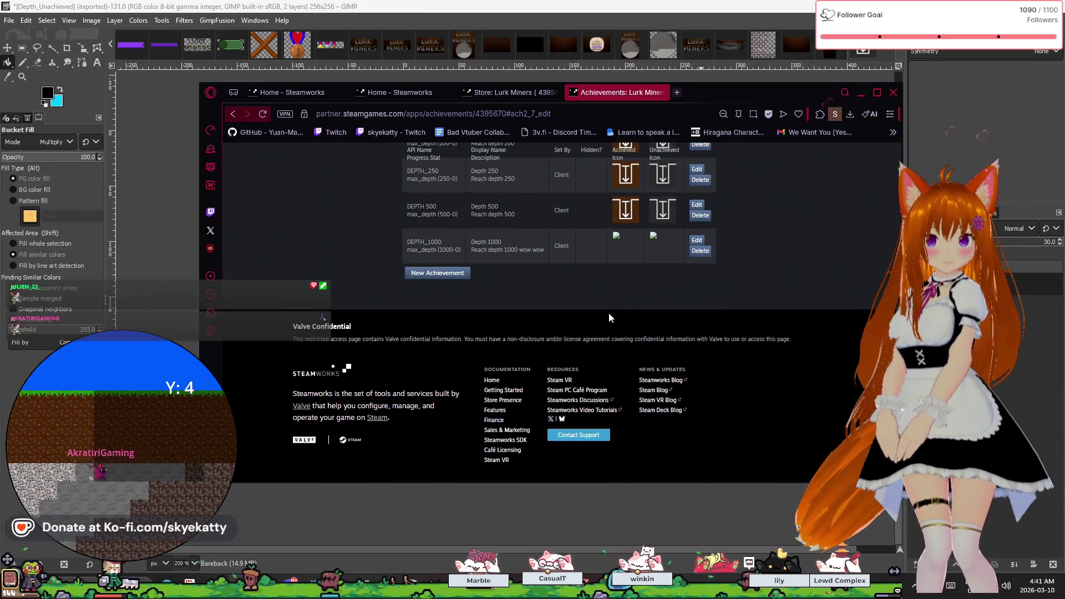
scroll(608, 312, up, 1)
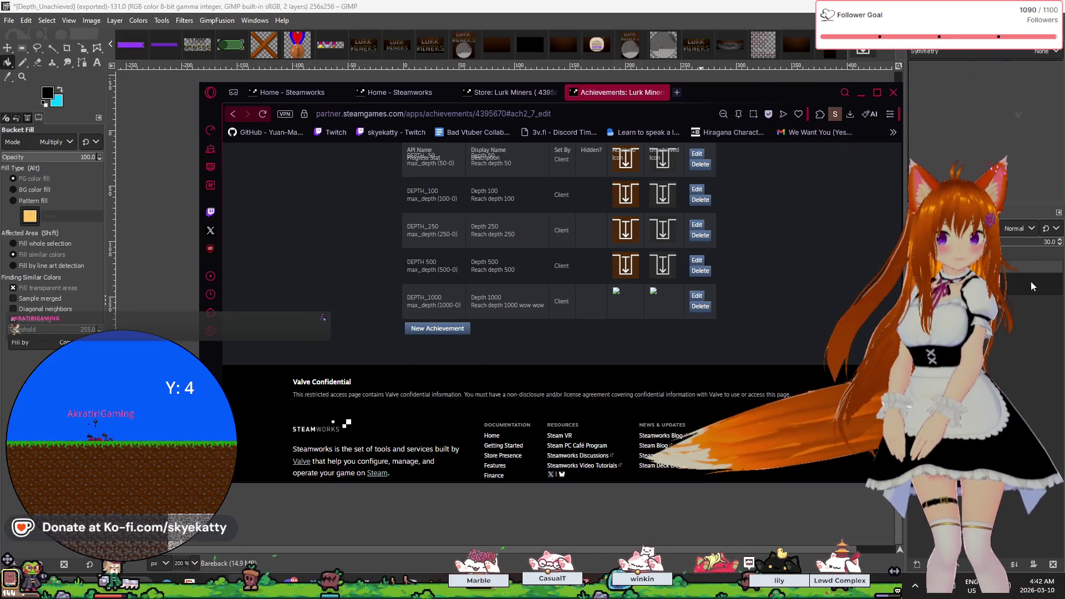
scroll(775, 300, up, 1)
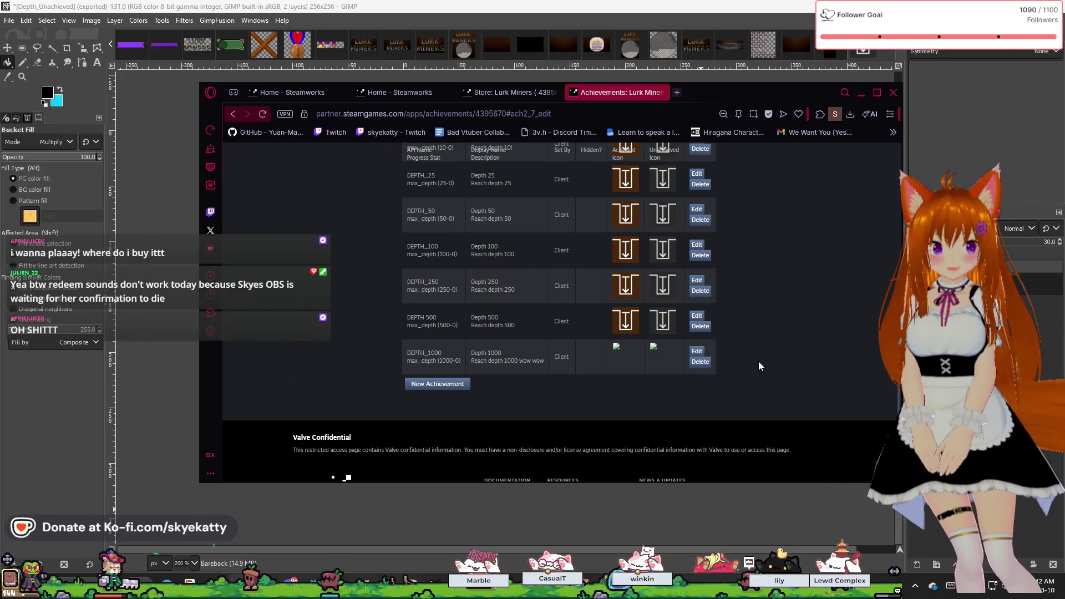
scroll(758, 361, down, 1)
scroll(758, 366, up, 1)
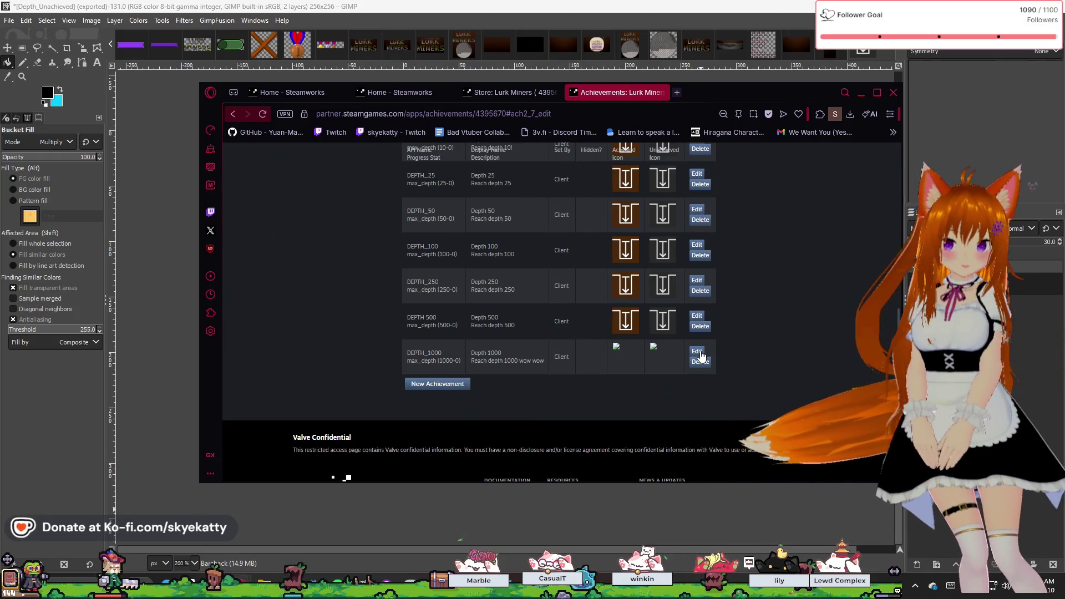
Attach Depth_Achieved.jpg and Depth_Unachieved.jpg as DEPTH_1000's achieved and unachieved icons, then save.
click(698, 352)
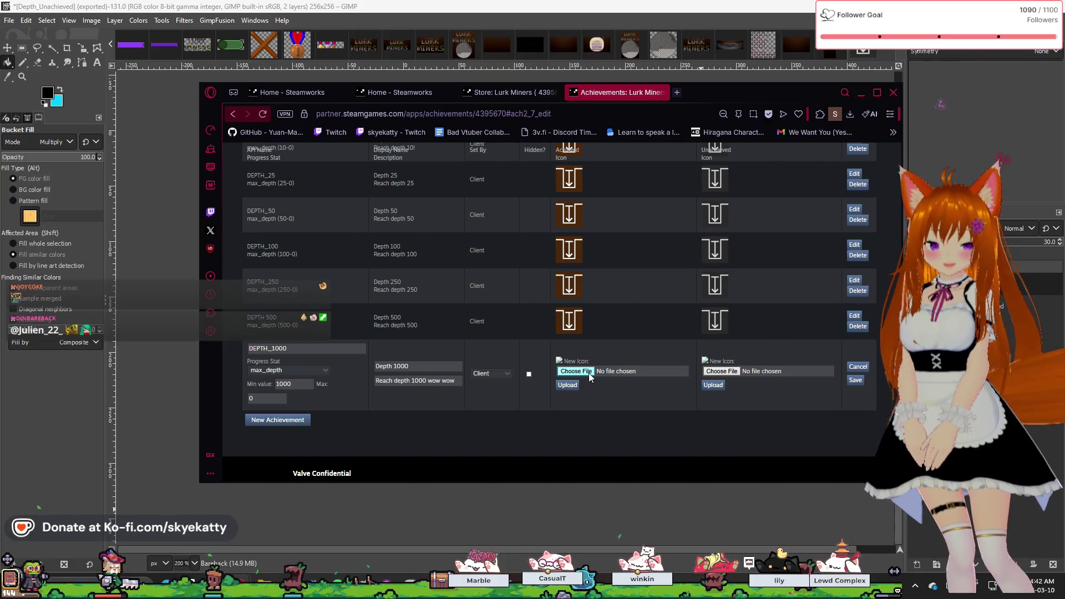
scroll(594, 372, down, 3)
scroll(597, 373, up, 2)
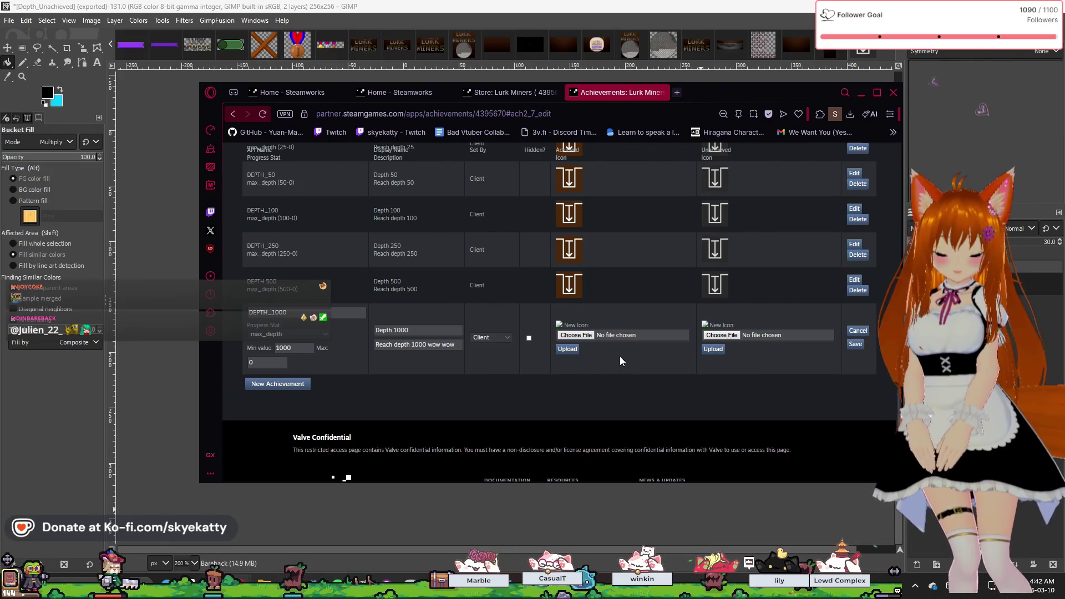
scroll(621, 360, up, 1)
scroll(620, 359, down, 2)
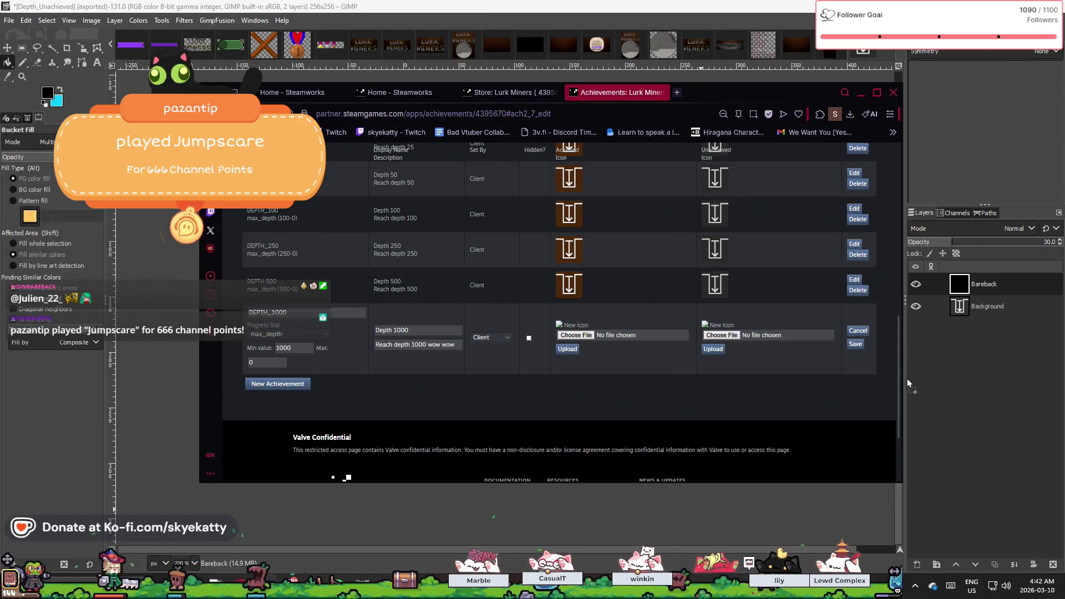
mouse_move(908, 378)
mouse_down()
mouse_move(799, 386)
mouse_move(592, 353)
mouse_up()
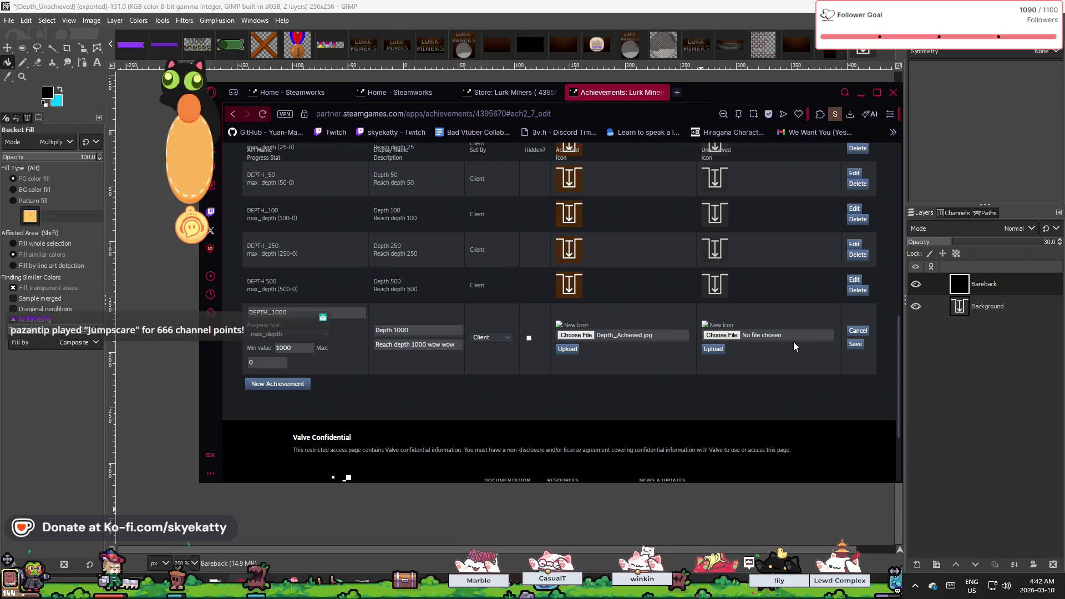
mouse_move(1003, 308)
mouse_down()
mouse_move(688, 328)
mouse_move(711, 334)
mouse_up()
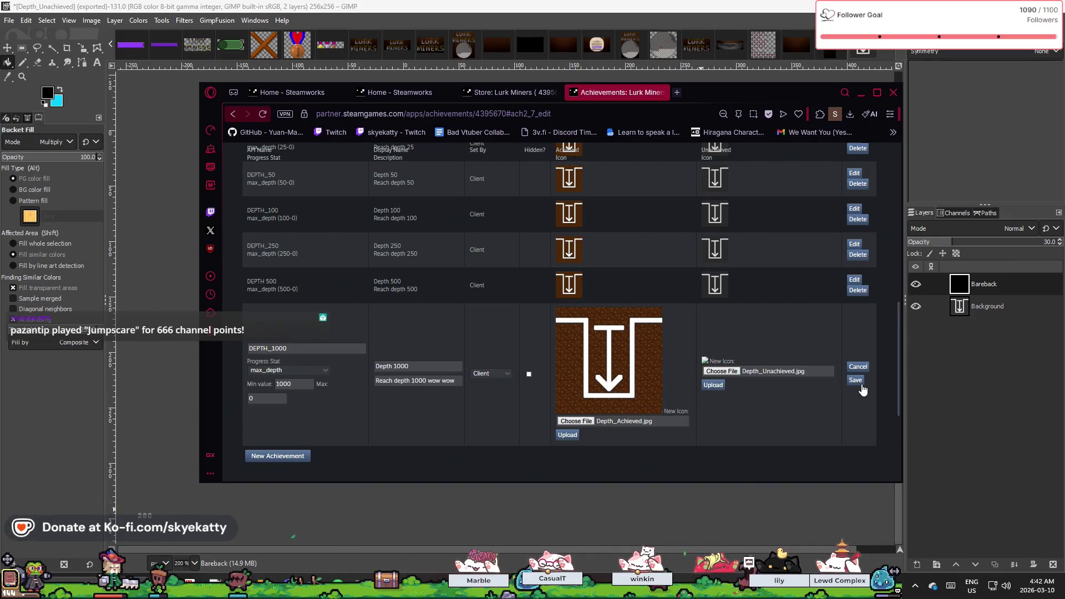
click(856, 381)
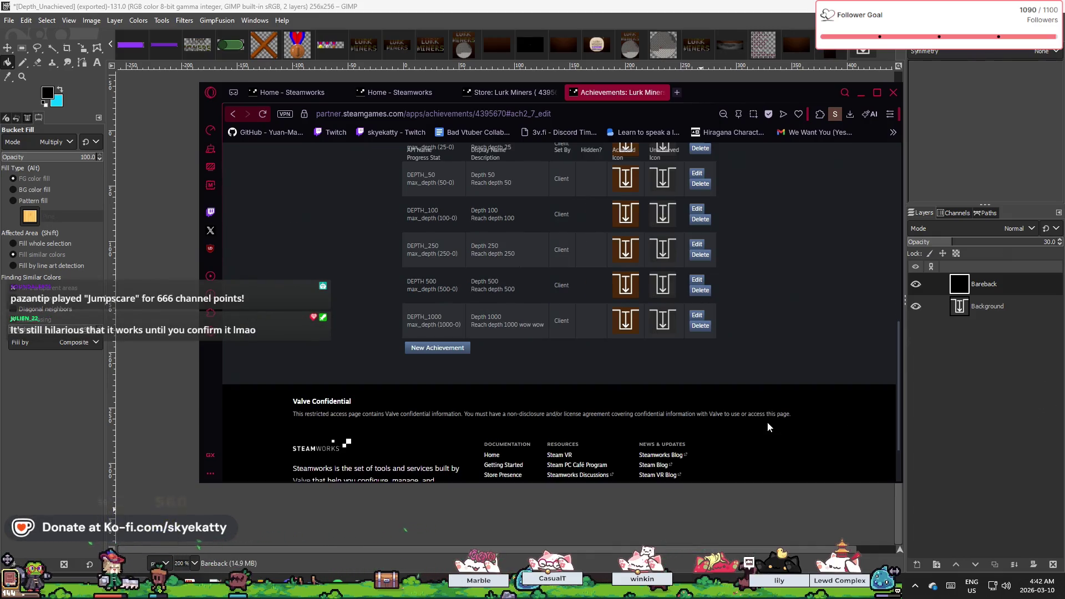
Confirm the achievement image upload succeeded on the Steamworks page, then switch from the browser to GIMP.
scroll(688, 391, up, 2)
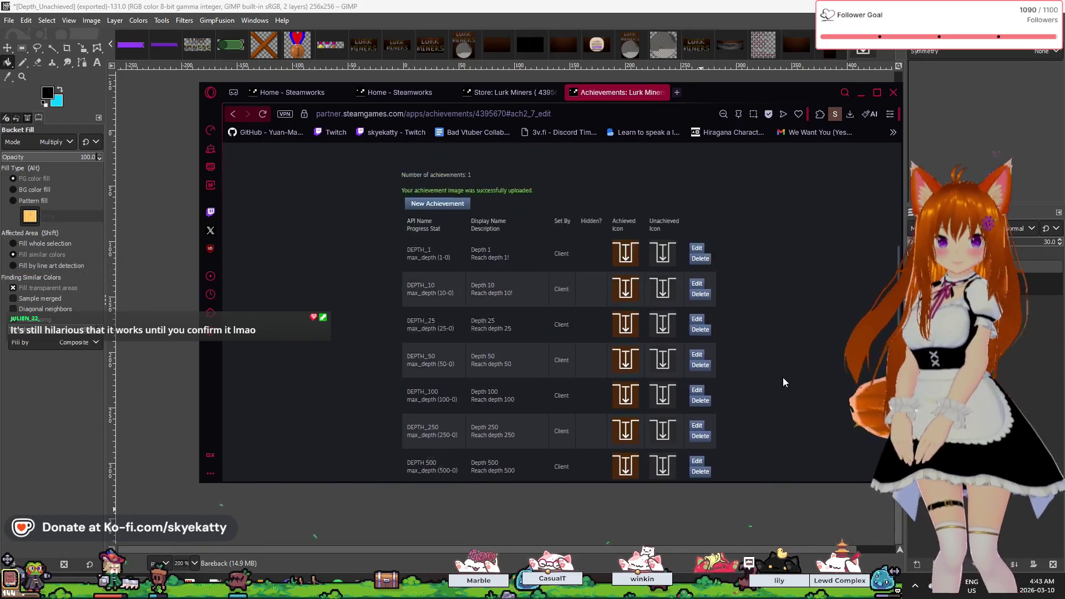
scroll(784, 382, down, 1)
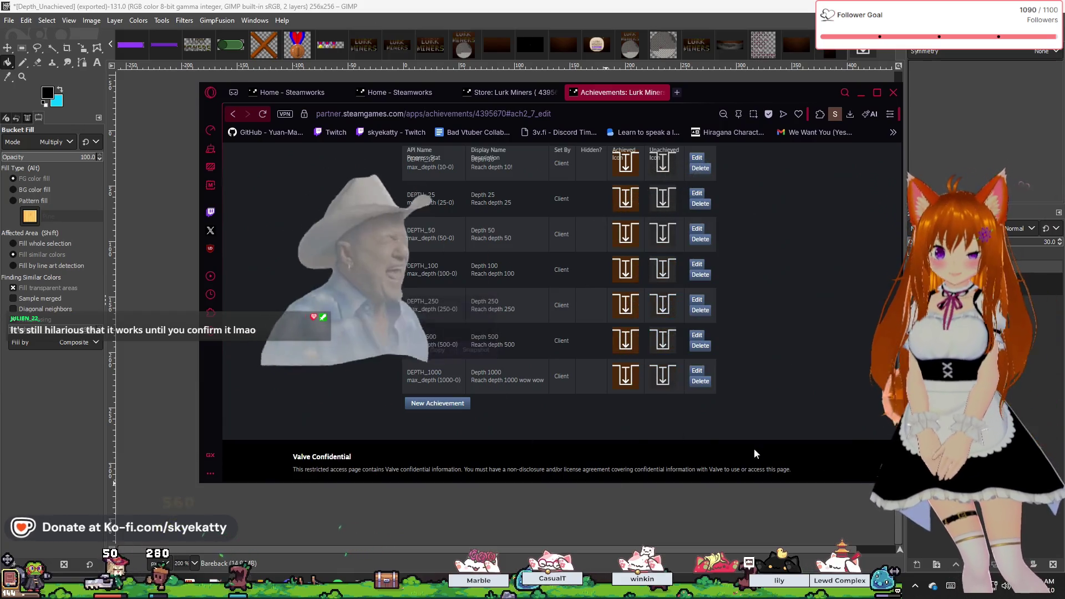
scroll(866, 335, up, 3)
scroll(865, 335, down, 5)
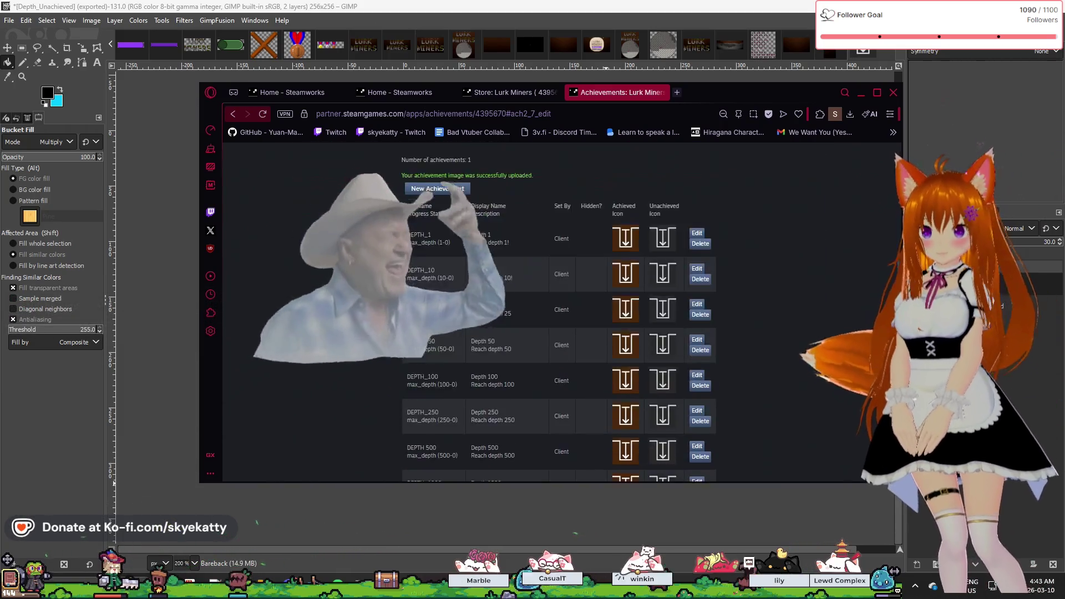
scroll(554, 311, up, 2)
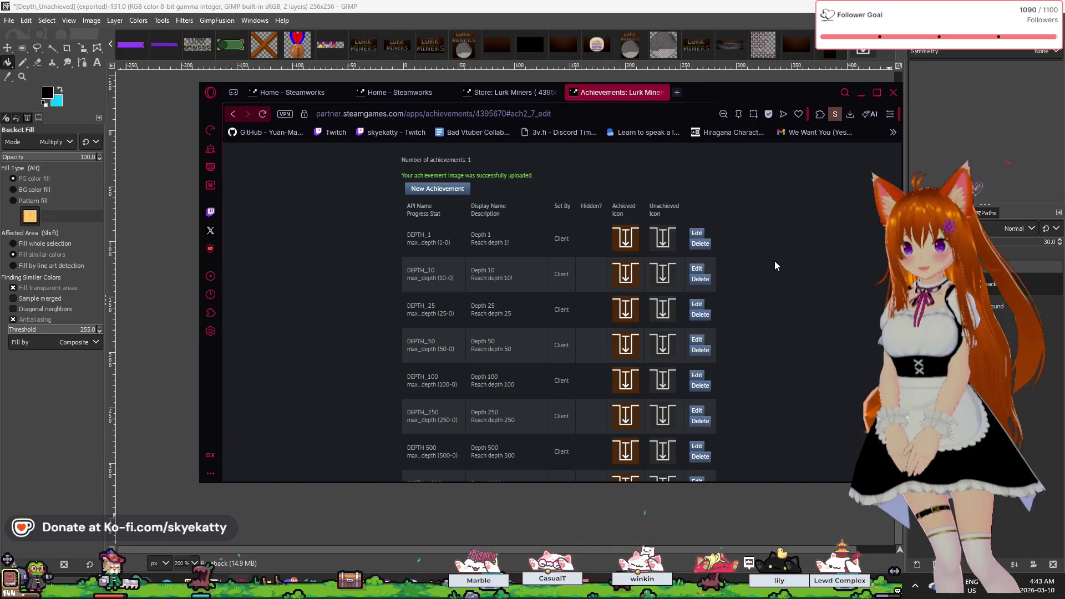
scroll(775, 260, down, 3)
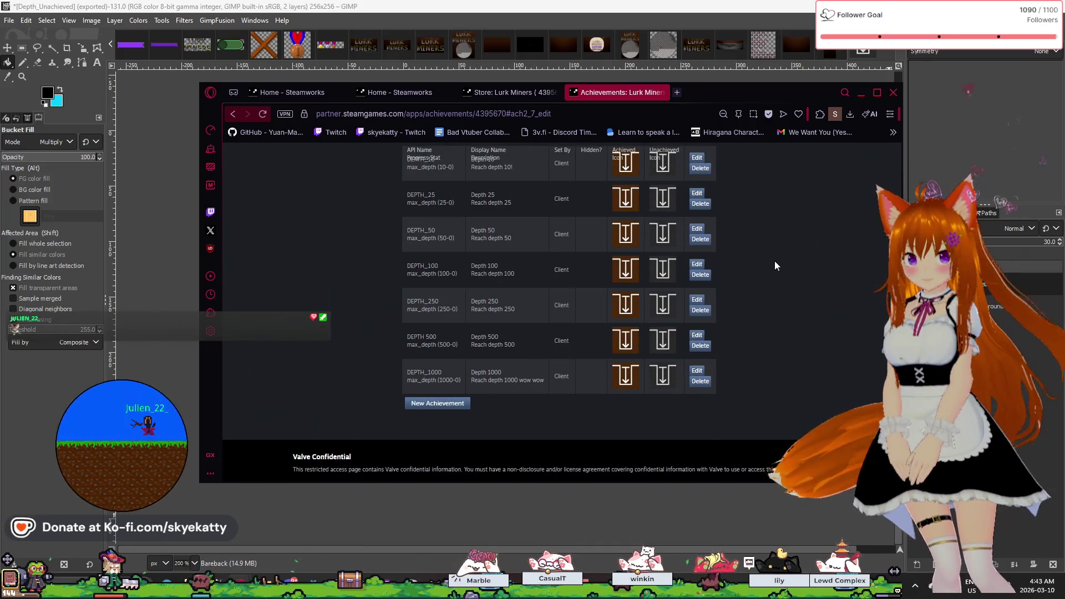
scroll(671, 353, up, 6)
scroll(691, 340, up, 2)
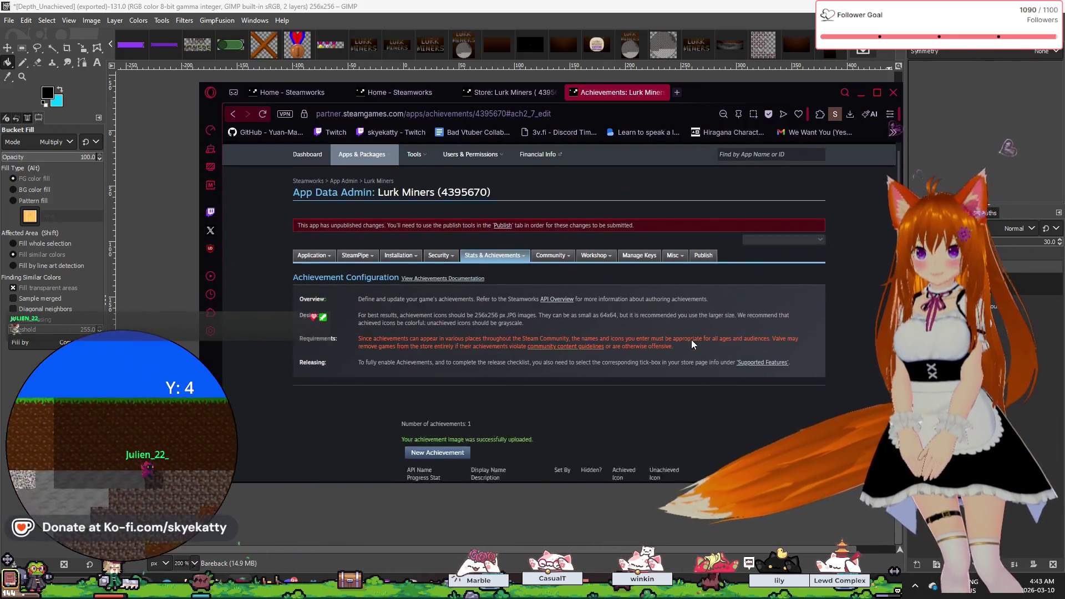
scroll(691, 339, down, 4)
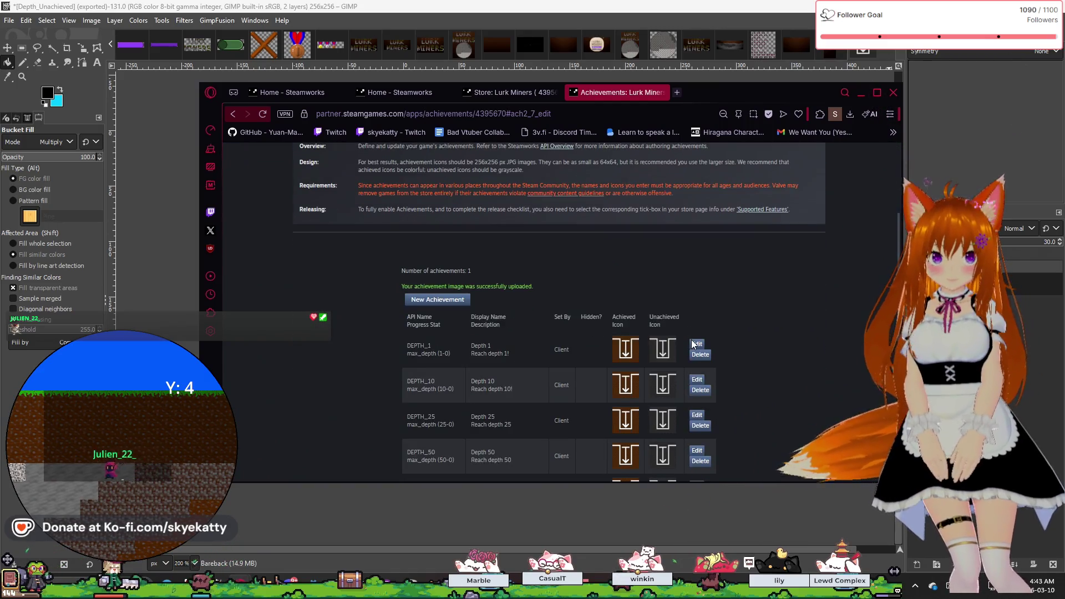
scroll(763, 274, down, 1)
scroll(770, 264, up, 3)
scroll(770, 263, up, 2)
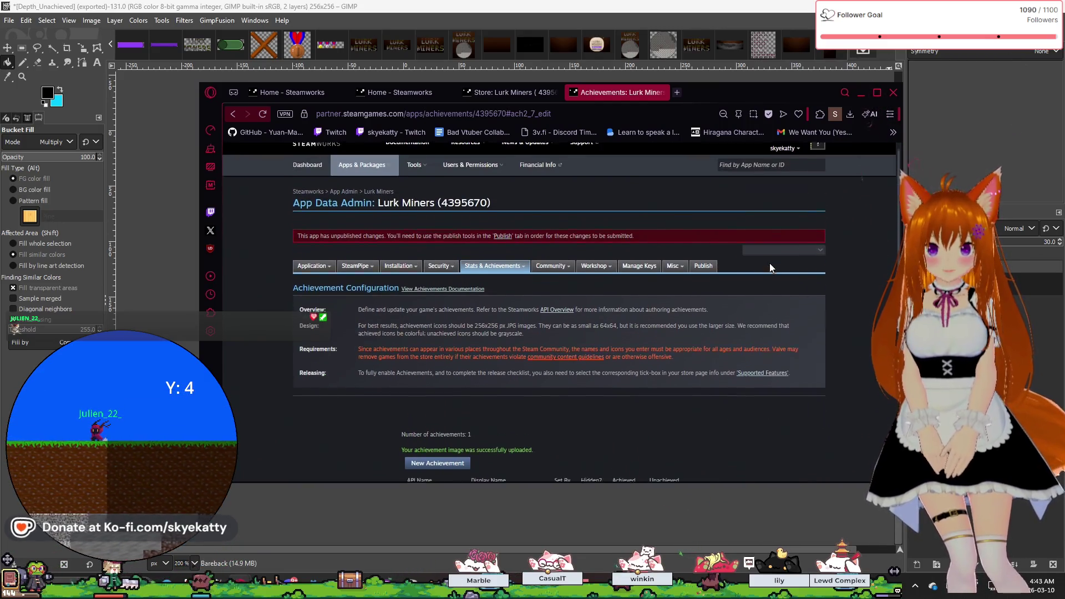
scroll(770, 263, down, 4)
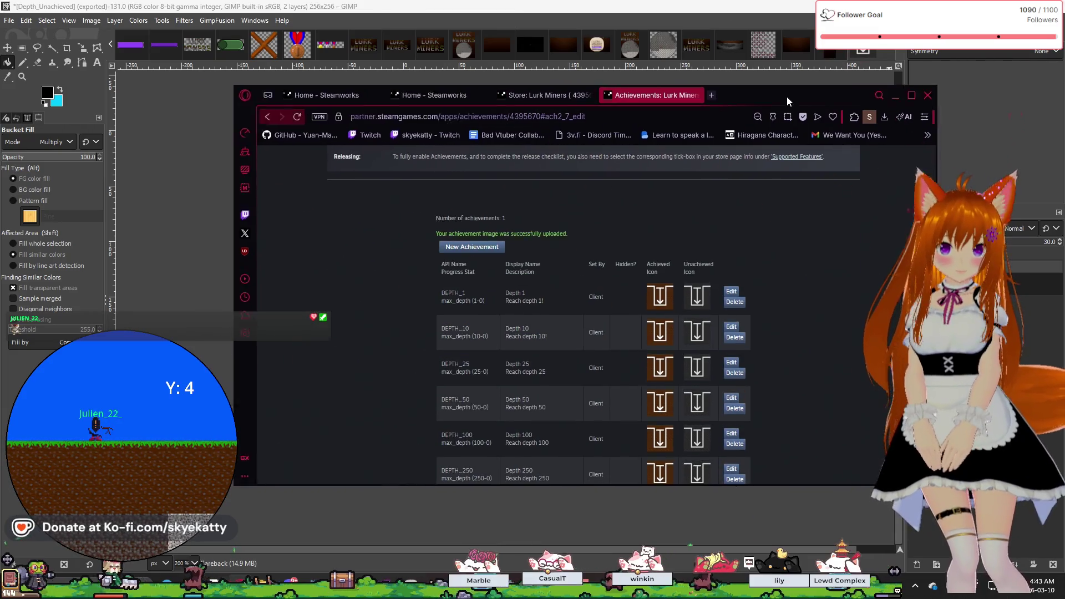
key(alt+Tab)
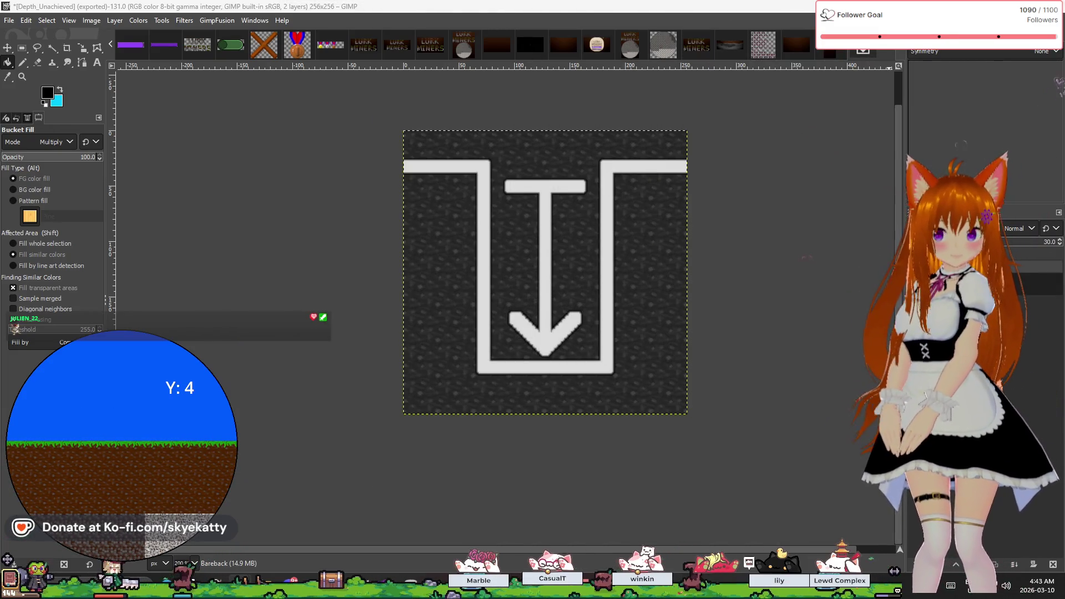
In Godot, switch to the Main scene and open Main.gd, scrolled to its top.
key(alt+Tab)
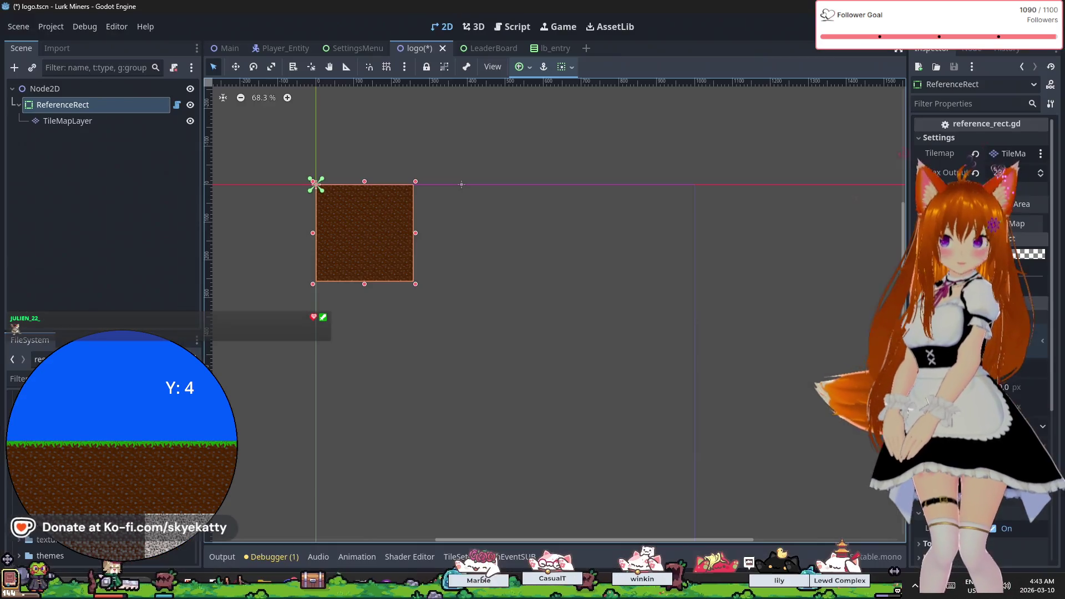
click(227, 49)
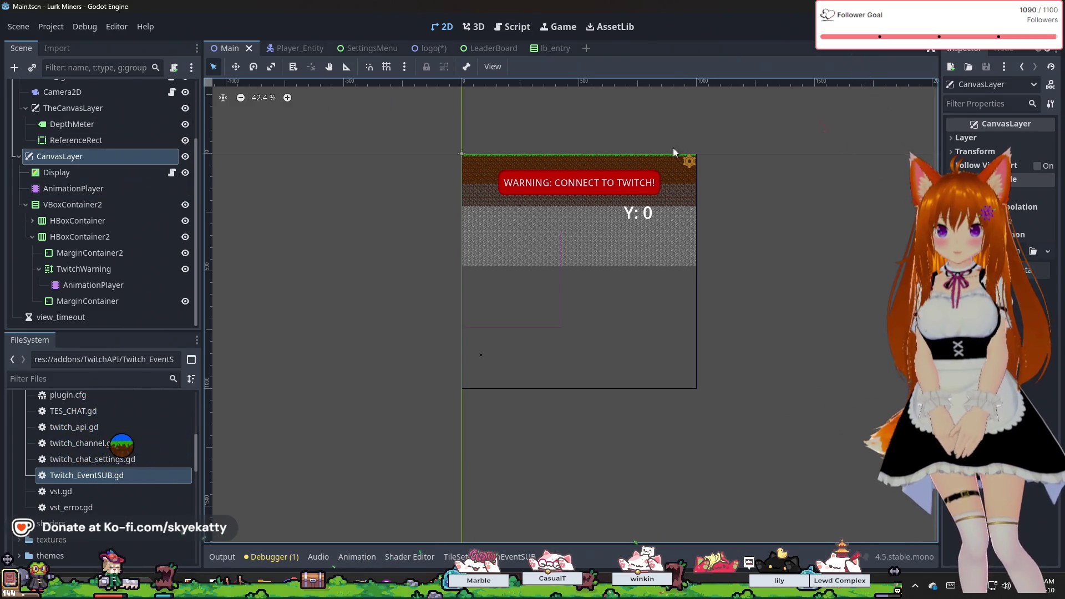
click(517, 25)
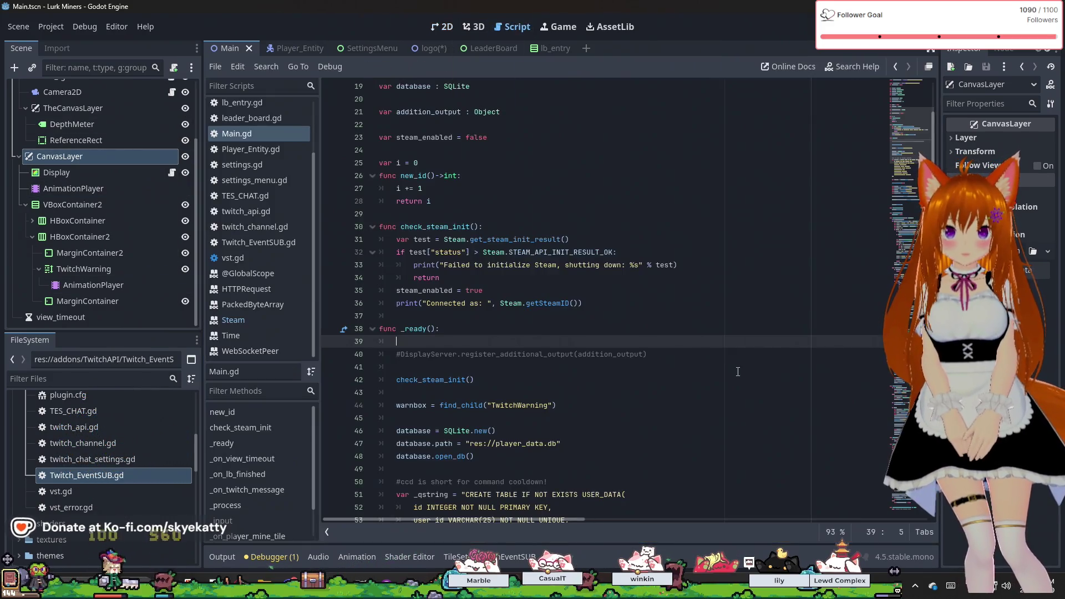
scroll(608, 352, up, 3)
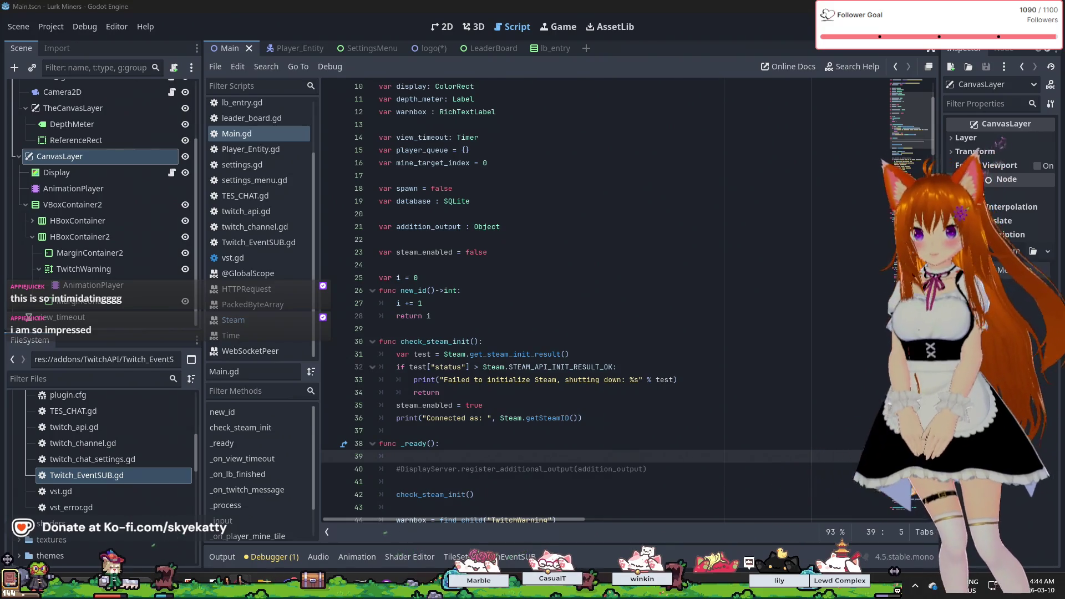
scroll(786, 260, up, 3)
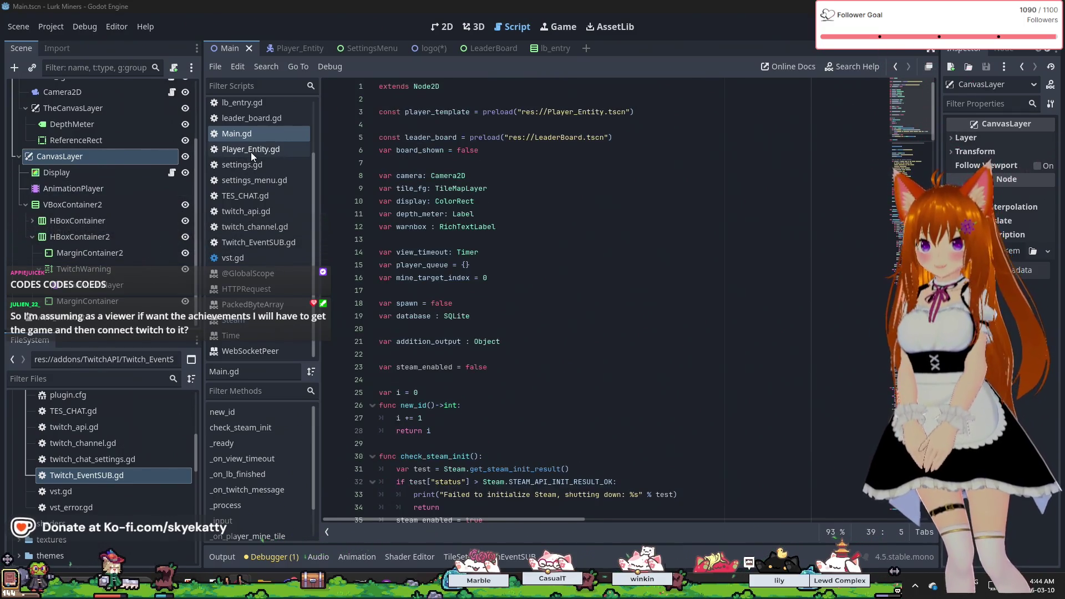
mouse_move(437, 172)
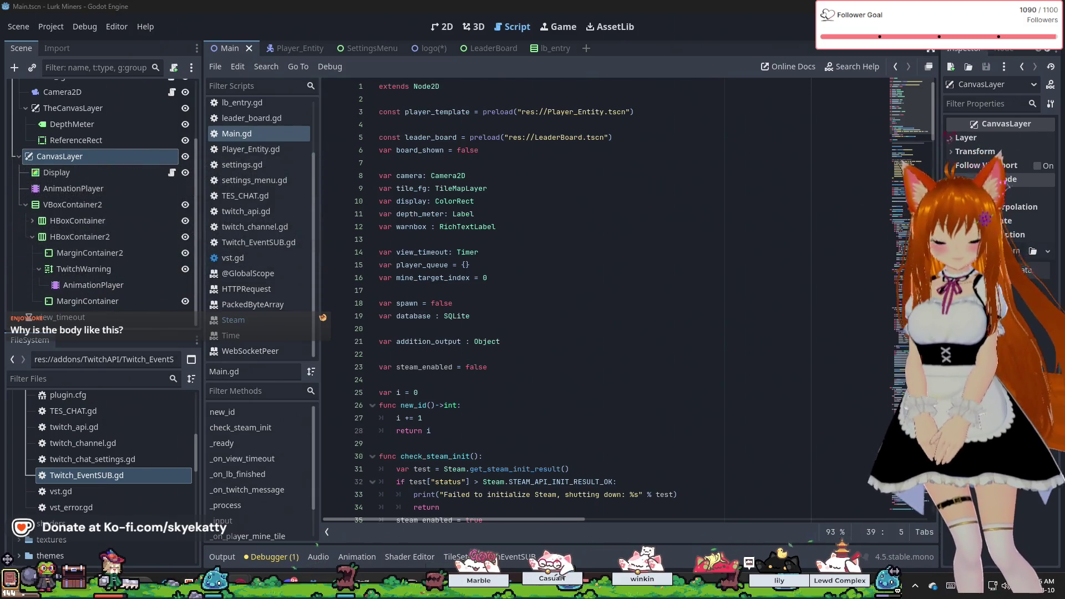
Scroll through the GodotSteam Statistics and Achievements tutorial to review its load_steam_stats code examples.
scroll(653, 249, down, 5)
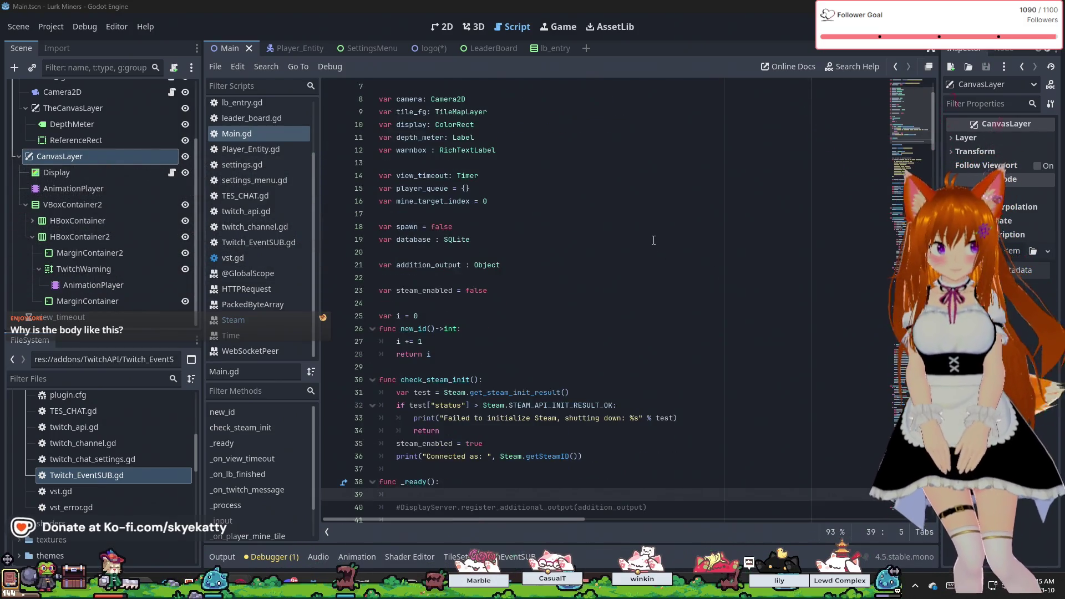
scroll(657, 231, up, 4)
scroll(657, 230, up, 1)
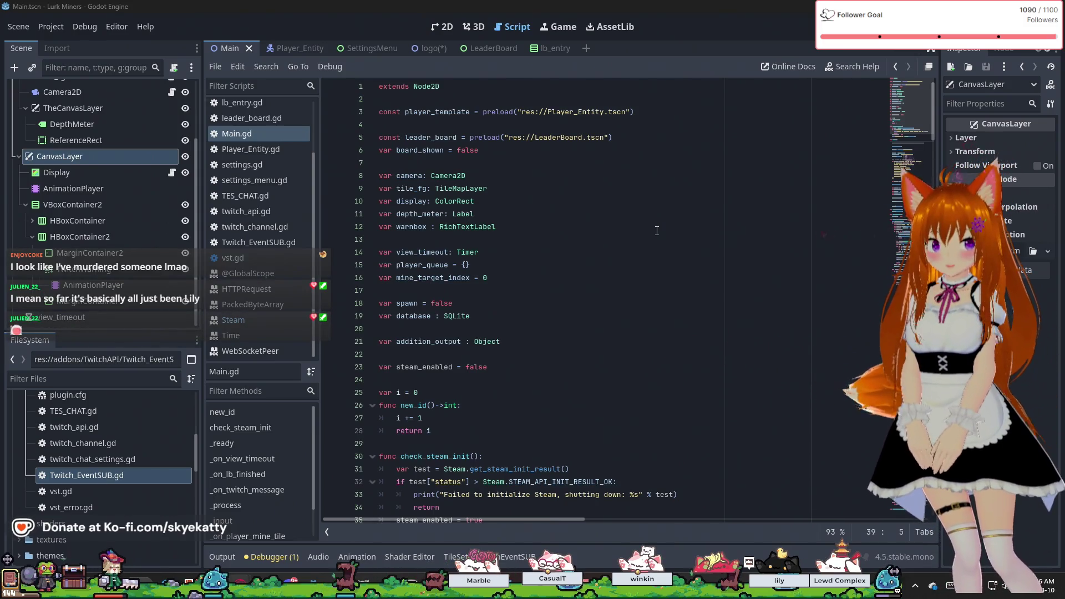
scroll(656, 231, down, 6)
scroll(657, 230, up, 6)
scroll(657, 231, down, 1)
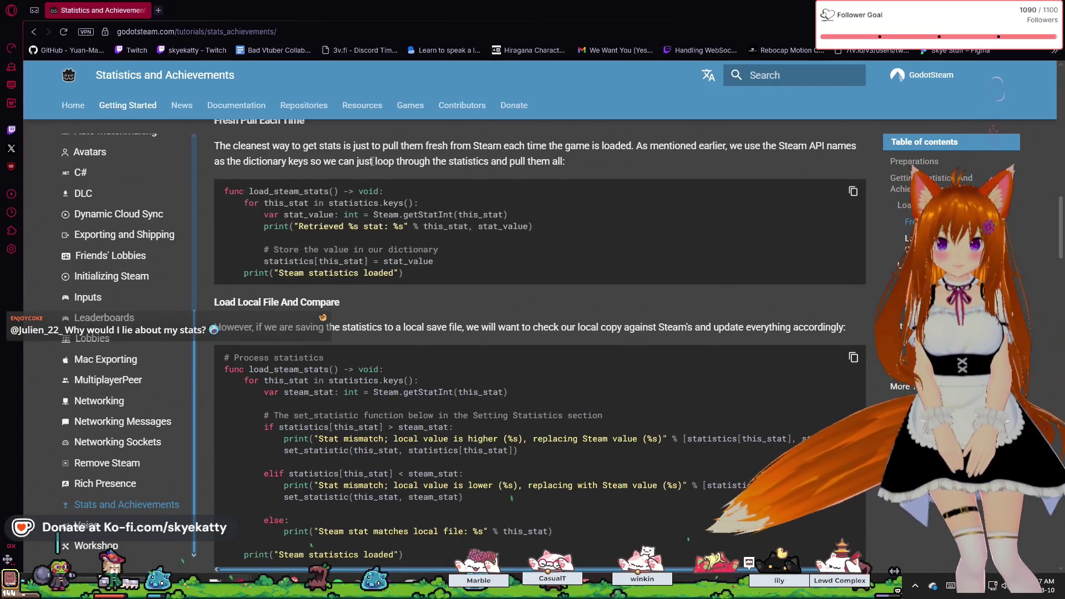
scroll(353, 162, up, 1)
scroll(301, 207, down, 3)
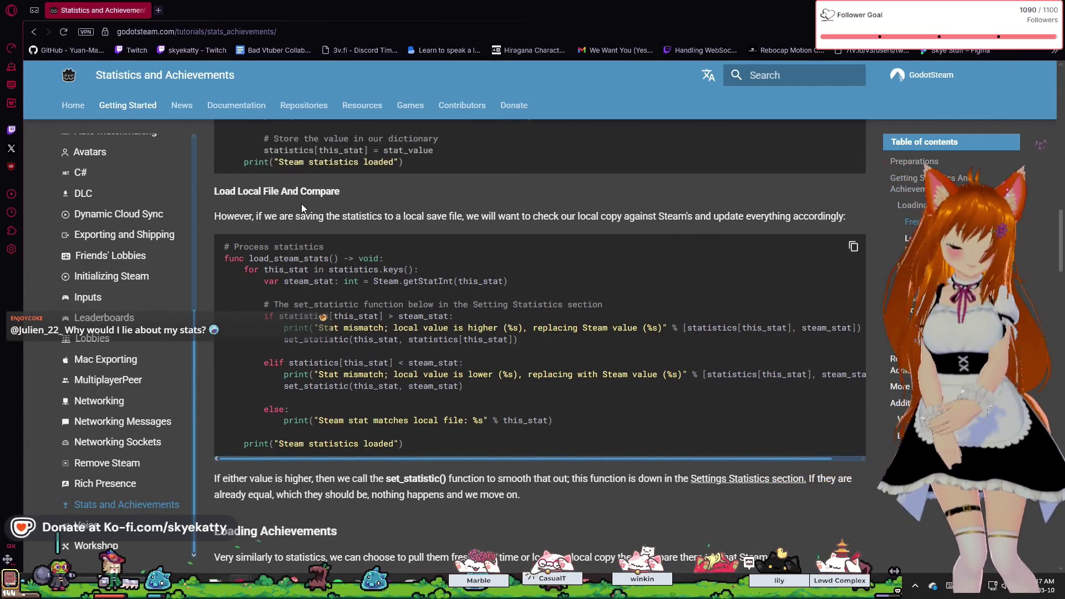
scroll(303, 204, up, 3)
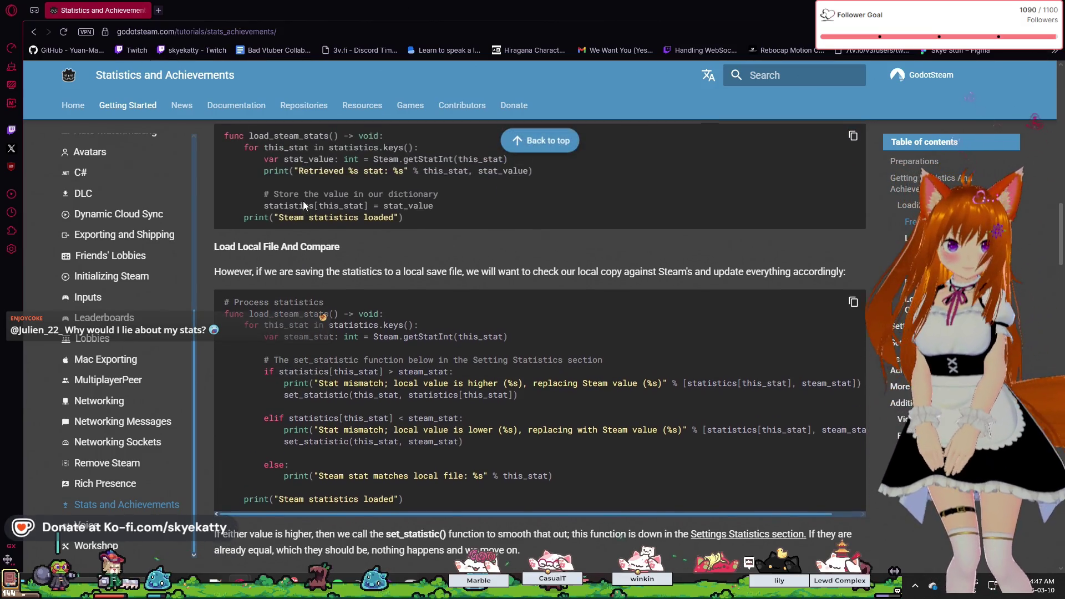
scroll(305, 201, down, 2)
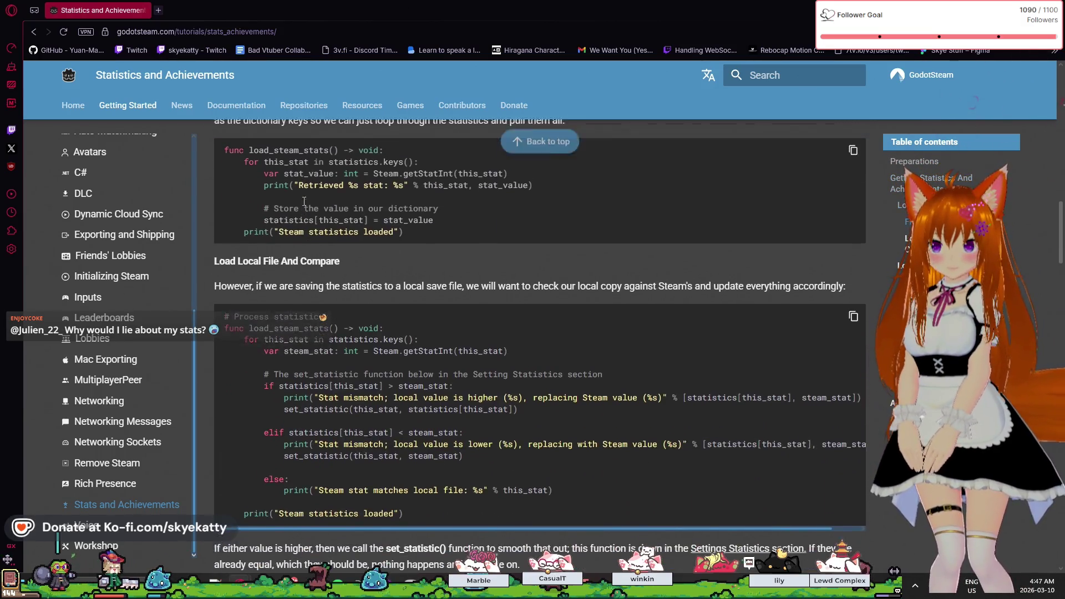
scroll(304, 202, up, 2)
scroll(304, 202, up, 1)
scroll(304, 201, up, 7)
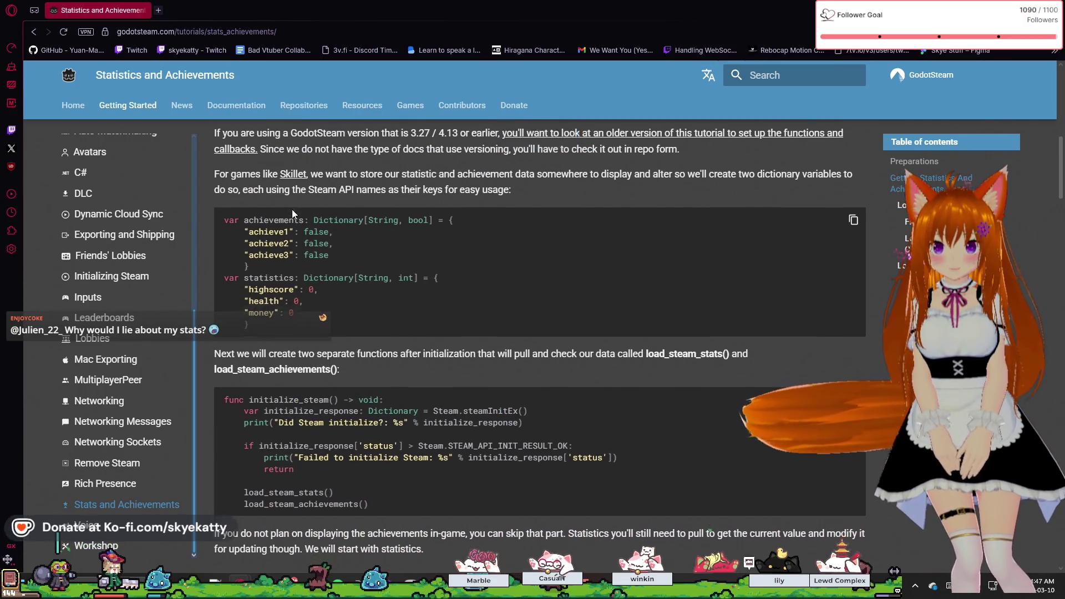
scroll(293, 214, up, 5)
scroll(293, 210, down, 7)
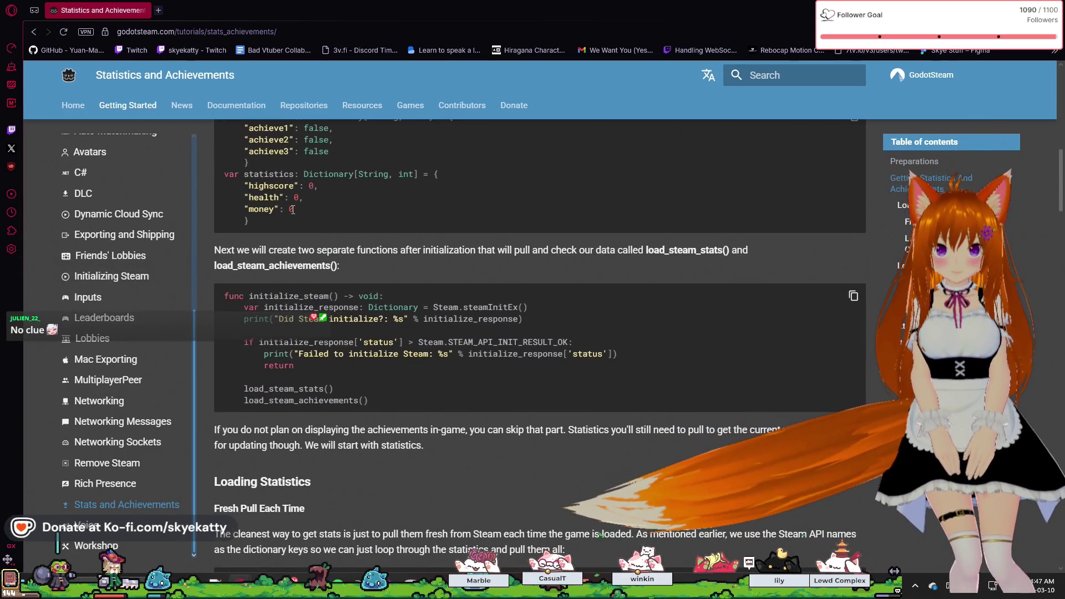
scroll(292, 209, down, 2)
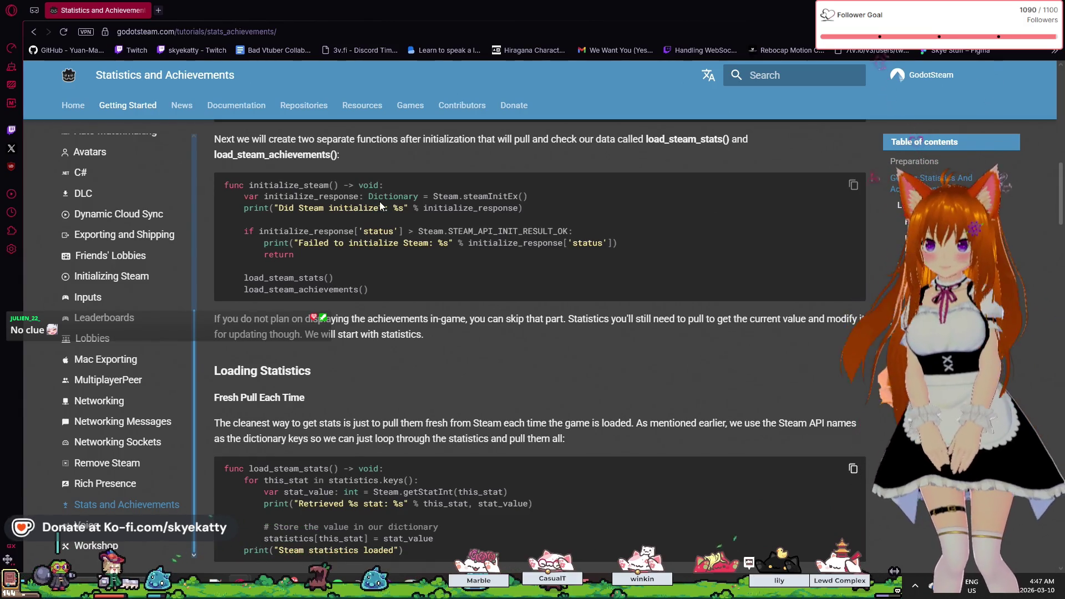
scroll(381, 206, down, 1)
scroll(355, 210, up, 1)
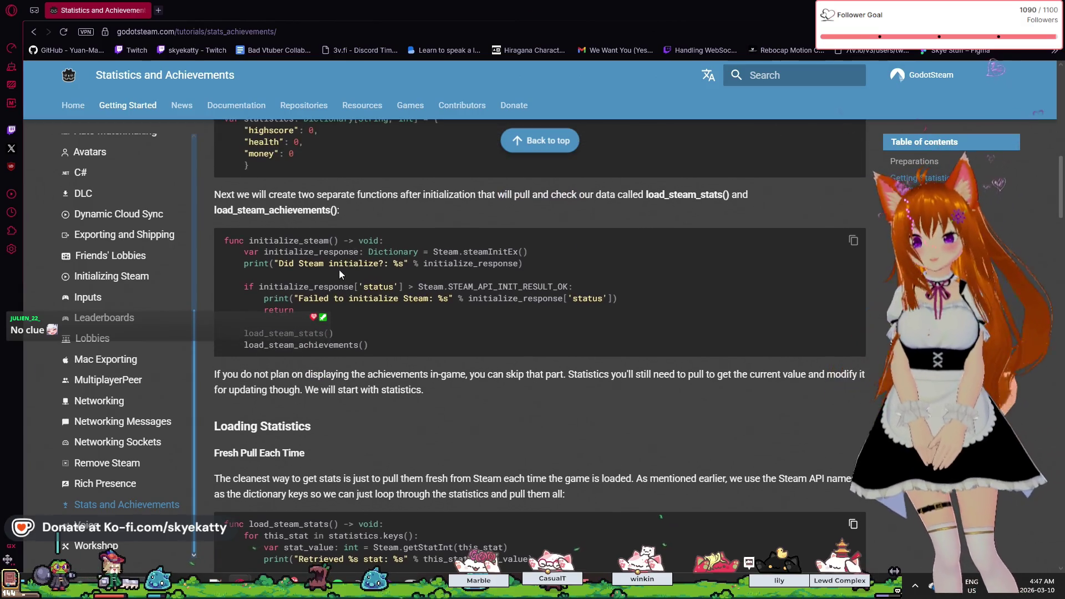
scroll(350, 252, down, 4)
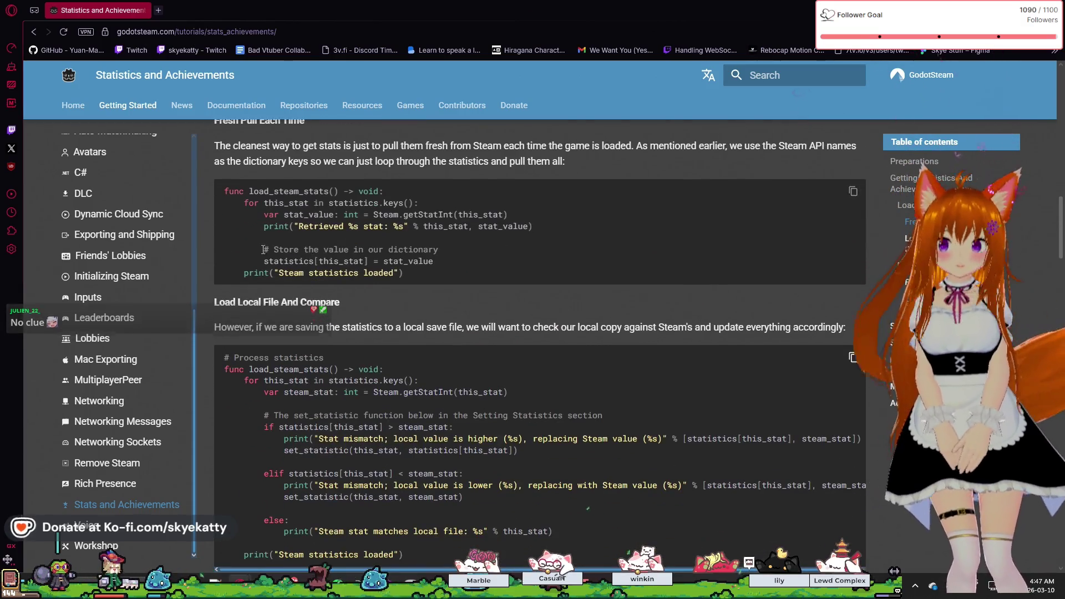
scroll(263, 258, up, 1)
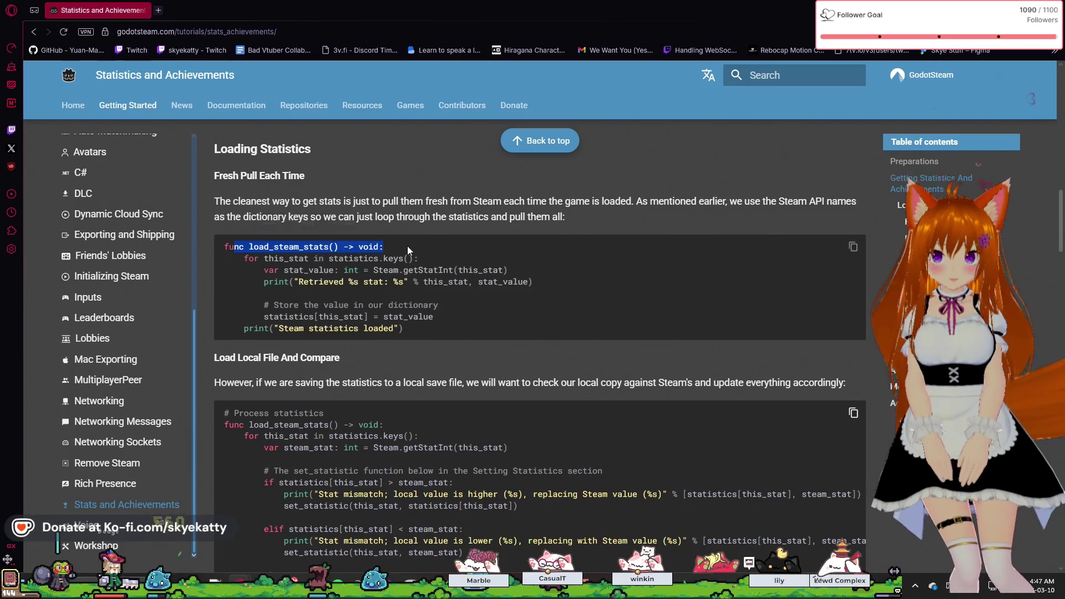
scroll(238, 343, down, 1)
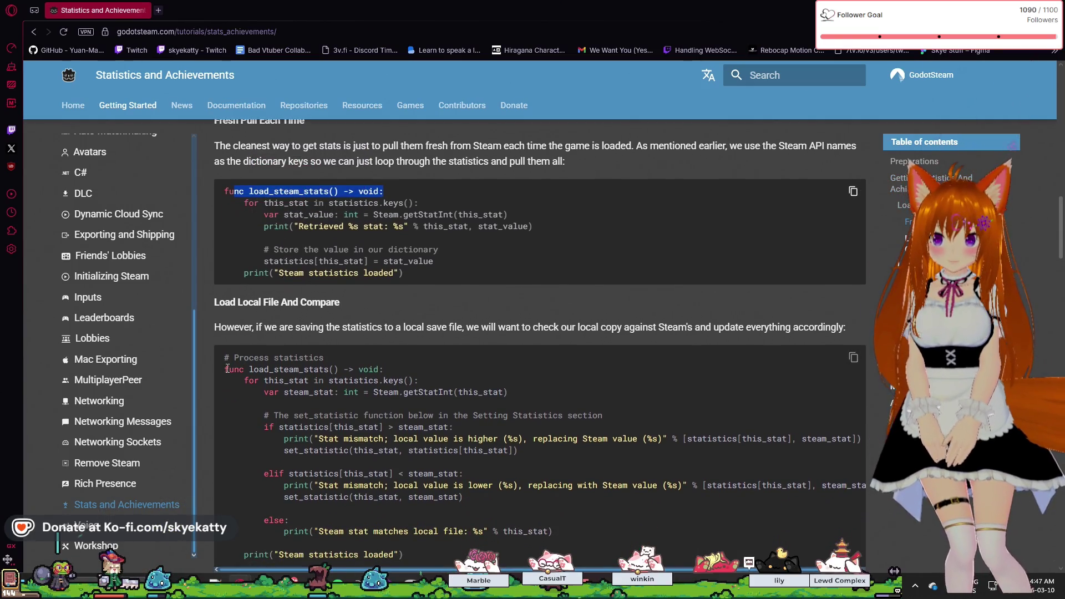
drag(227, 369, 403, 380)
click(410, 356)
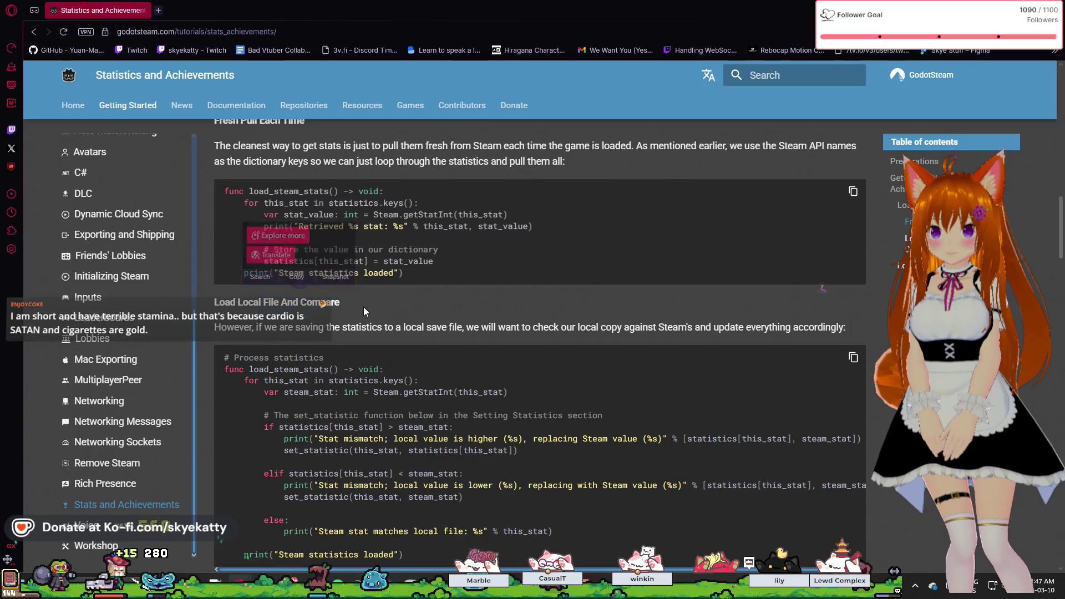
scroll(359, 311, up, 1)
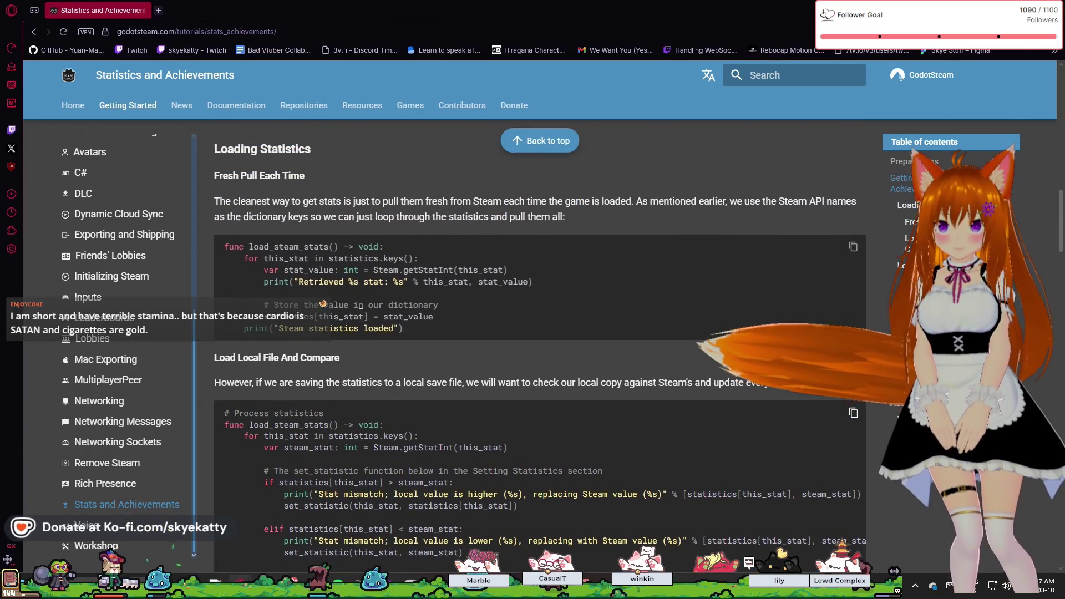
scroll(360, 313, up, 1)
scroll(360, 313, down, 1)
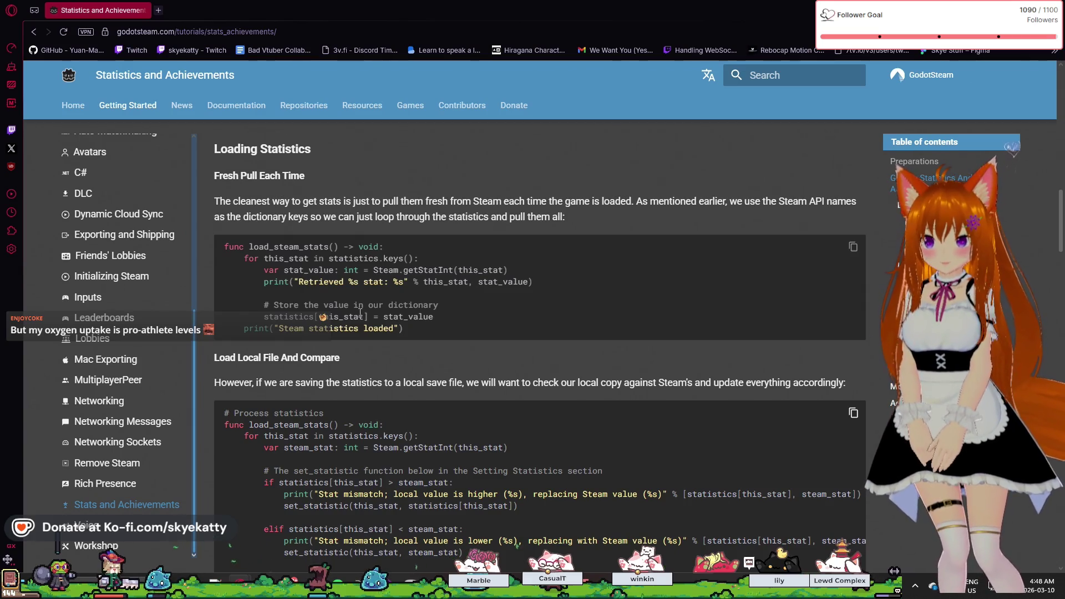
scroll(360, 313, down, 8)
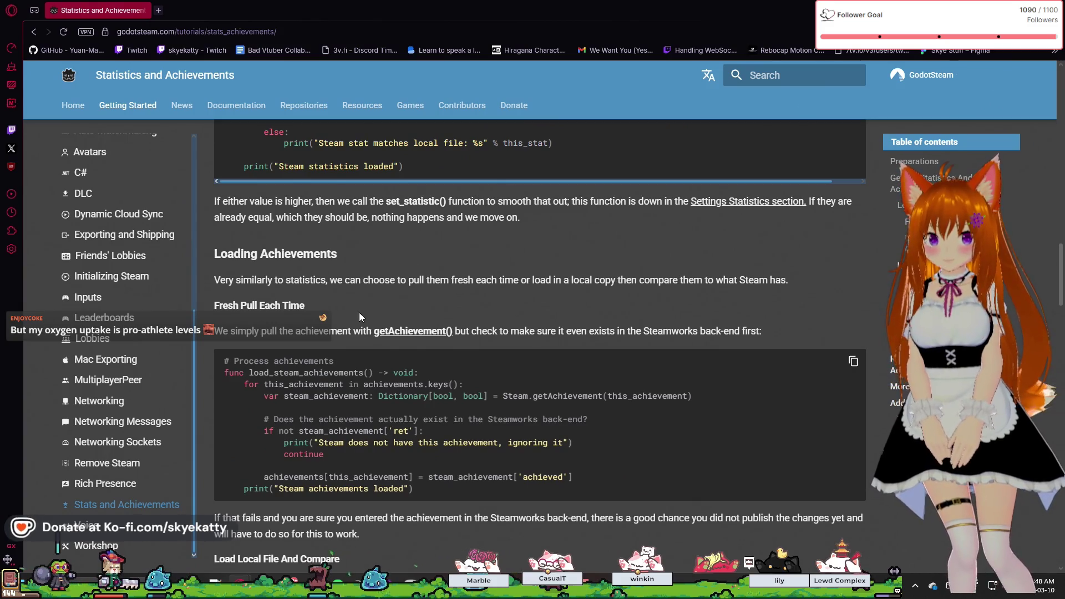
Highlight the func load_steam_stats() header in the docs, then return to Main.gd in Godot.
scroll(313, 323, down, 3)
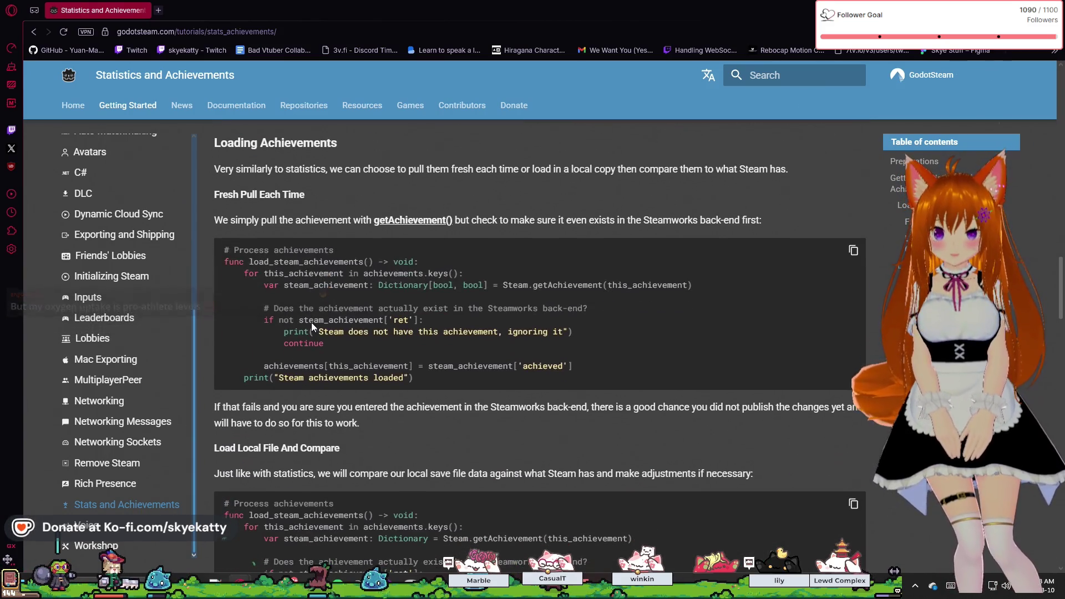
scroll(312, 323, up, 4)
scroll(312, 322, up, 7)
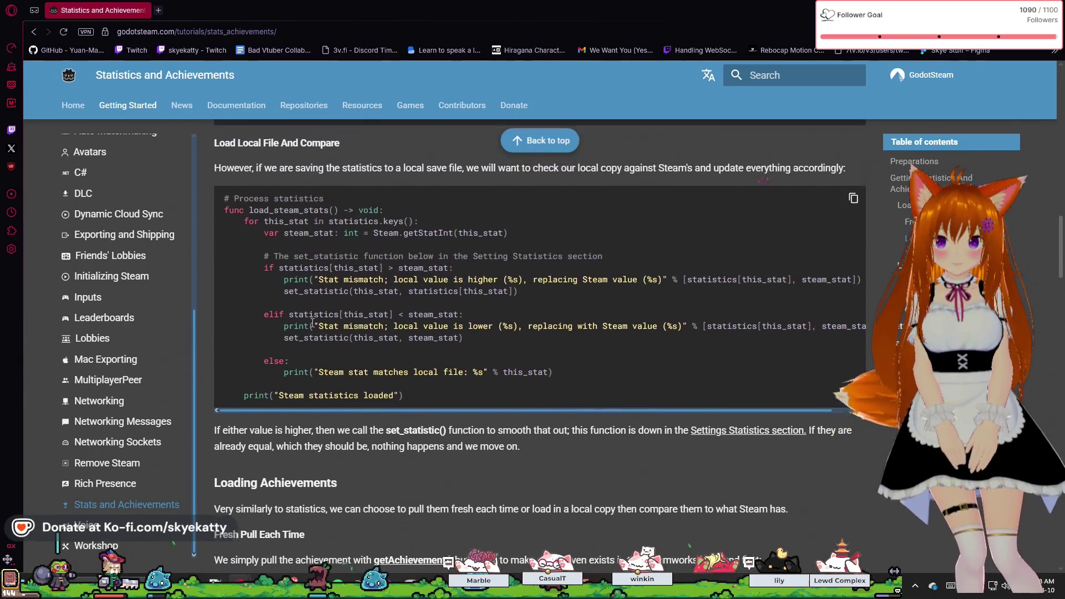
scroll(312, 323, down, 1)
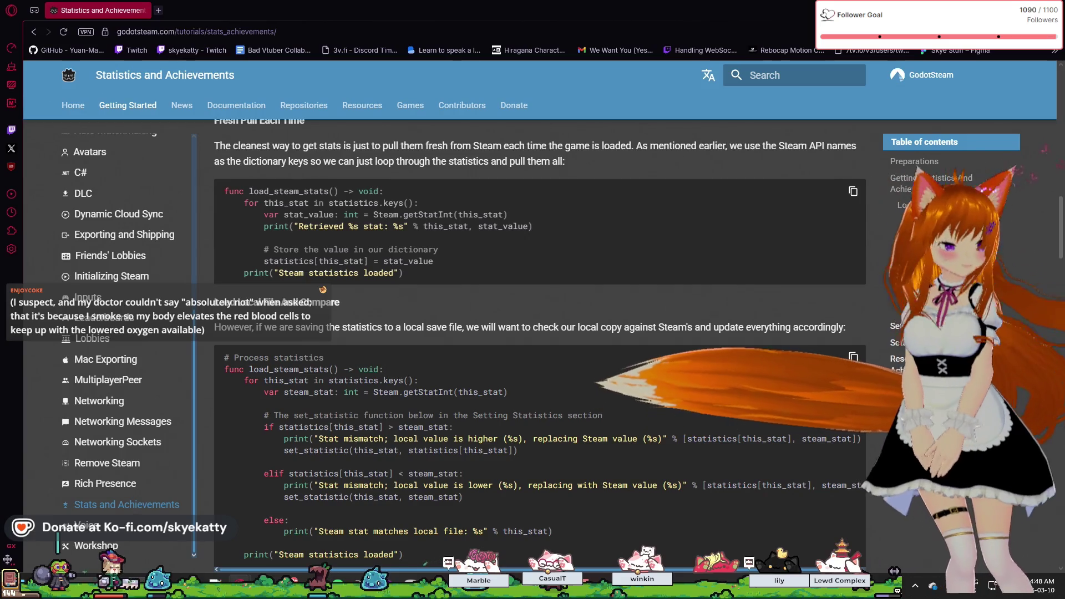
key(alt+Tab)
key(alt+Tab)
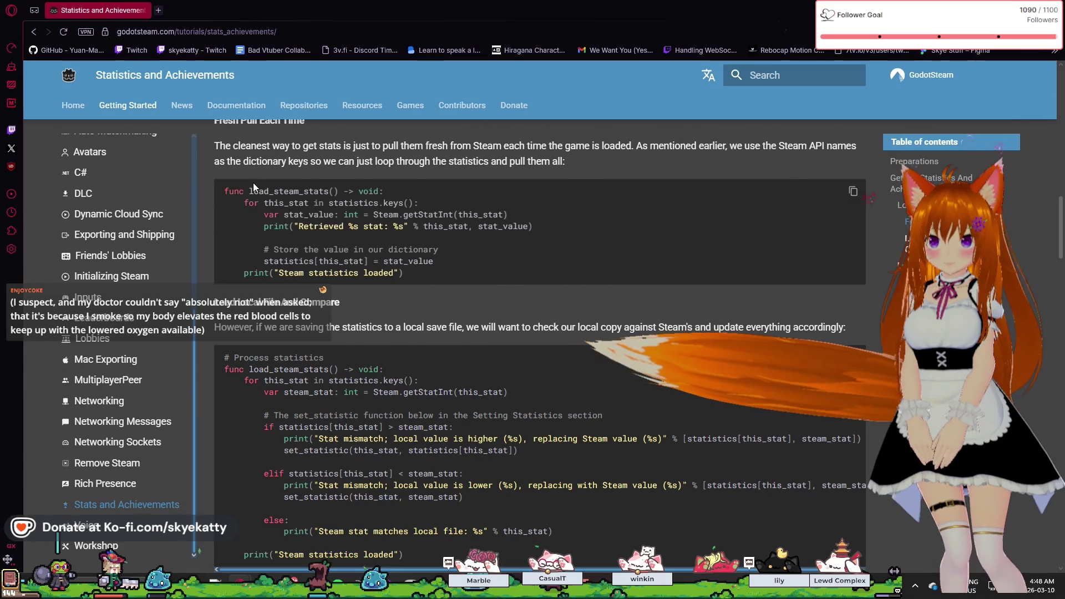
drag(224, 192, 337, 194)
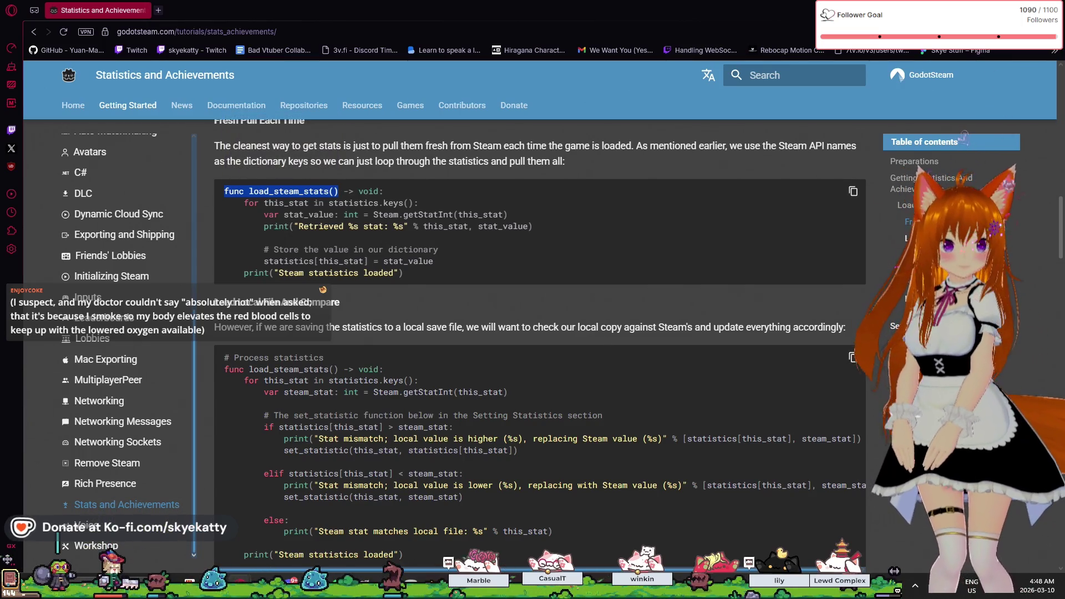
key(alt+Tab)
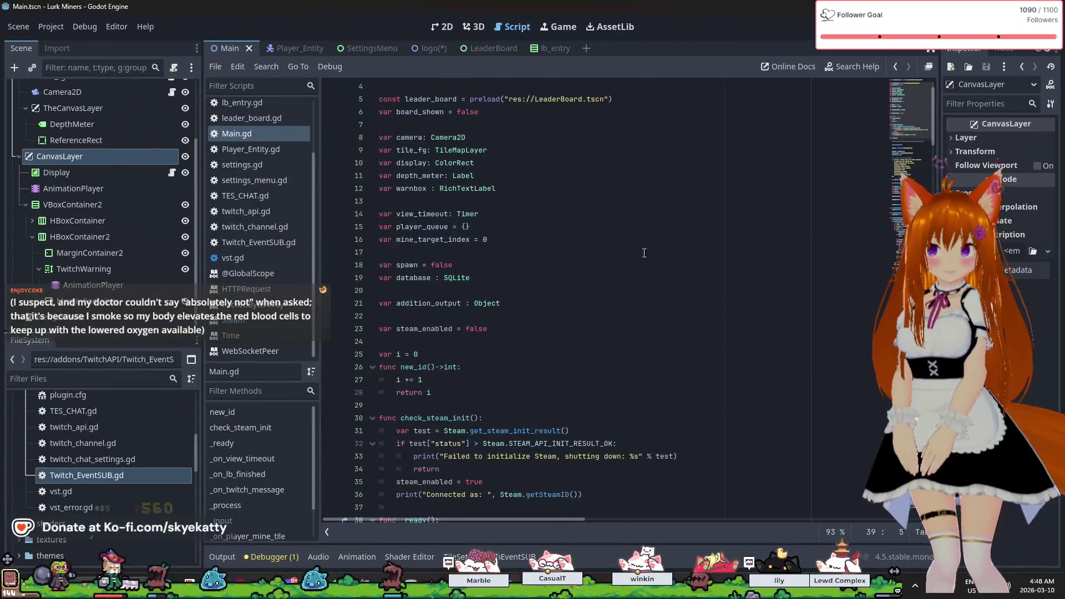
Type func load_steam_stats() on a new line after check_steam_init in Main.gd.
scroll(570, 242, up, 1)
scroll(567, 245, down, 5)
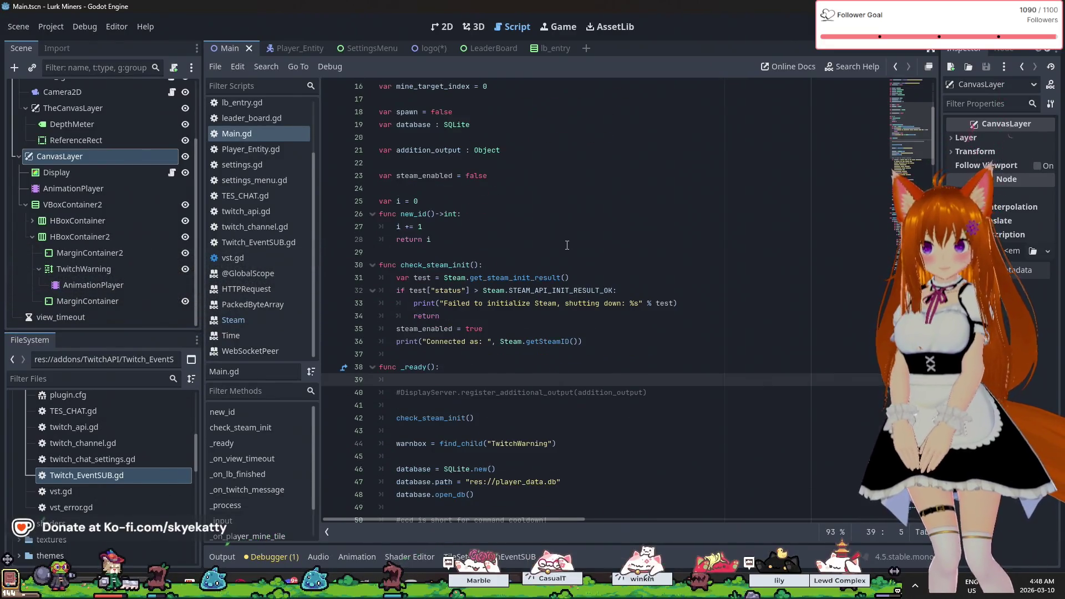
click(426, 354)
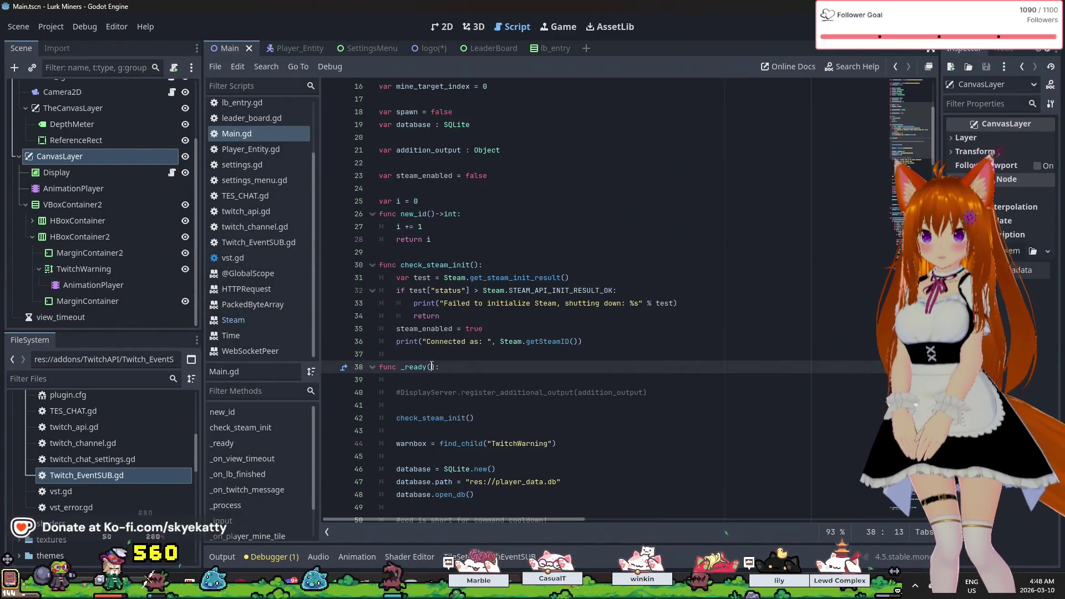
key(Return)
text(func load_steam_stats())
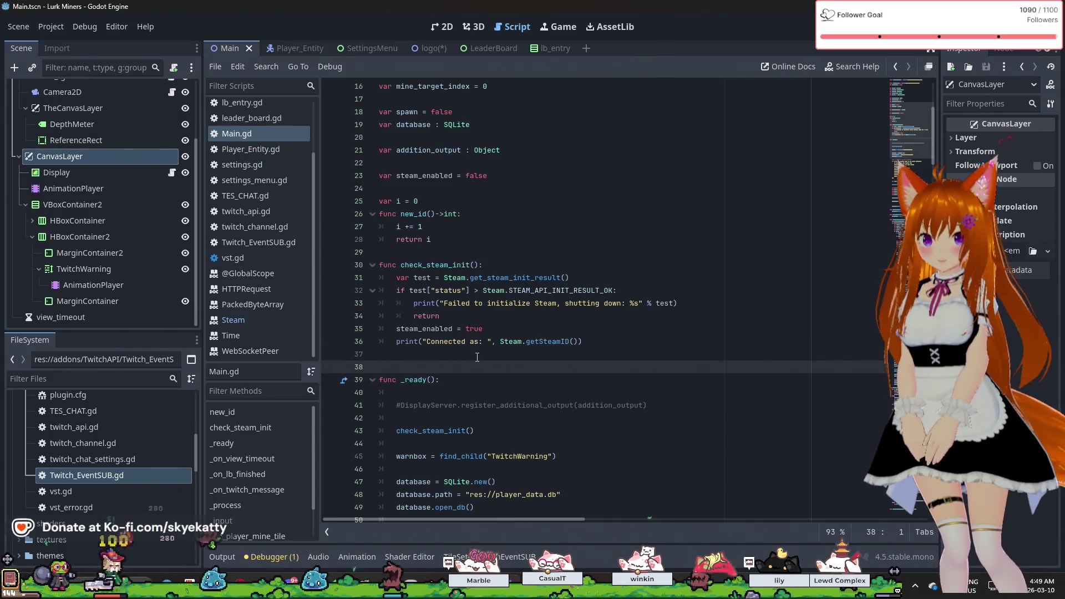